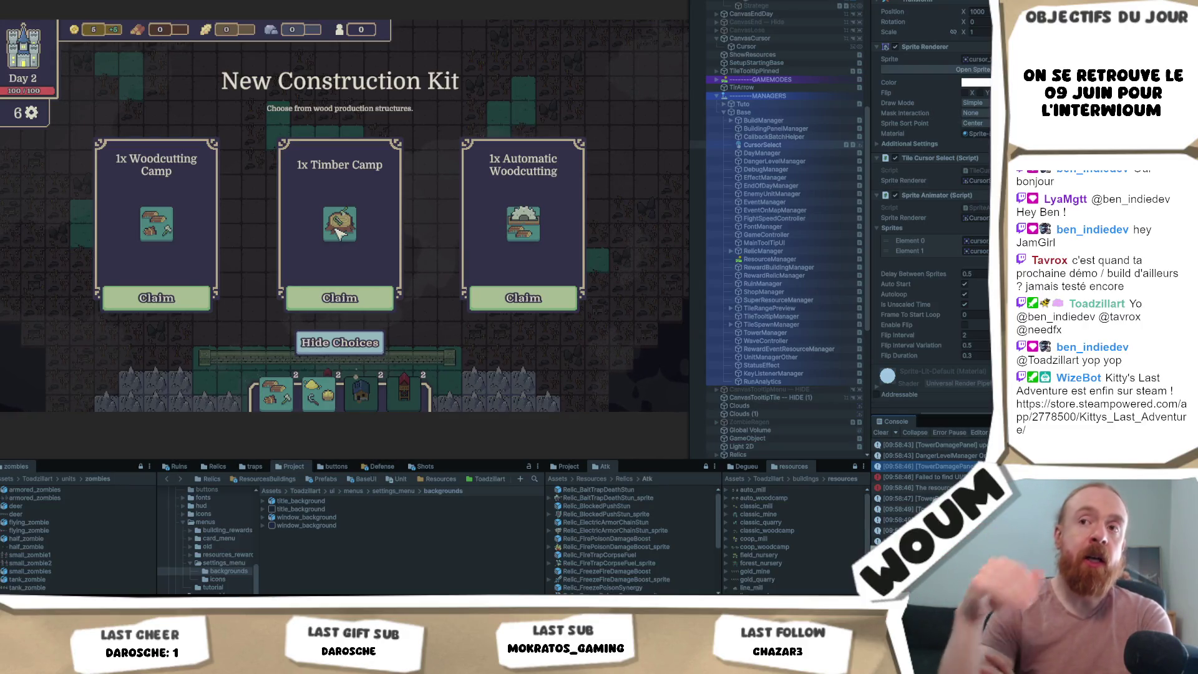
- Claim the 1x Timber Camp card and inspect the error entry in the Console
{"action": "left_click", "coordinate": [340, 298]}
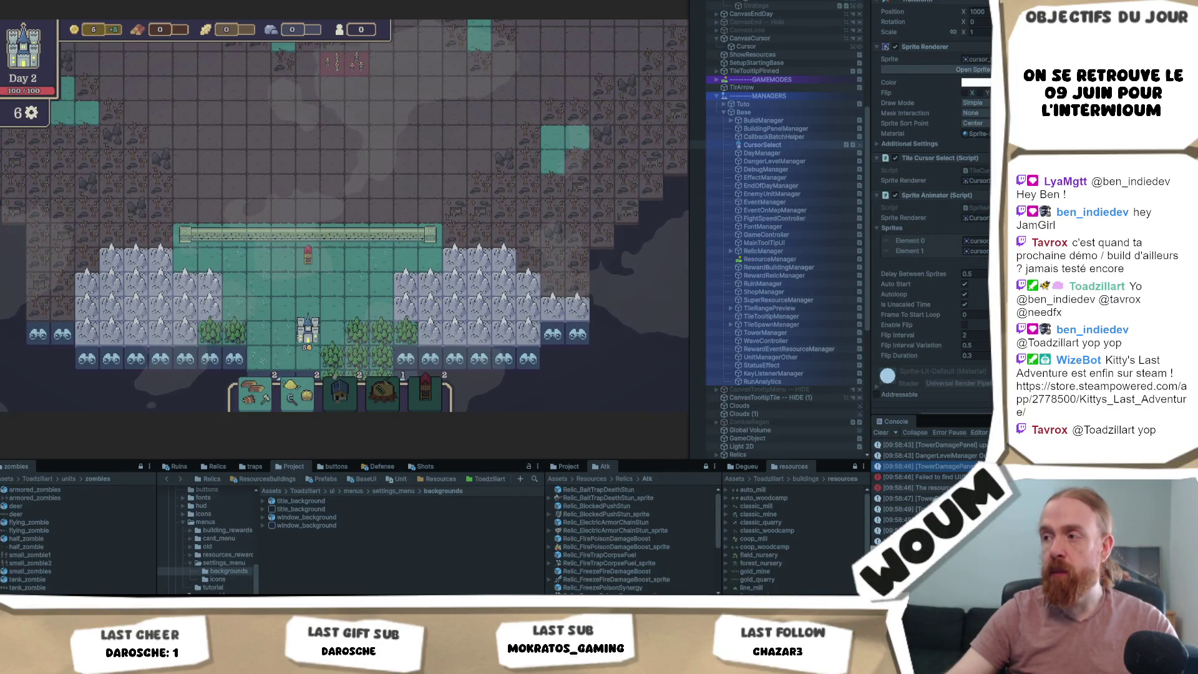
{"action": "left_click", "coordinate": [958, 477]}
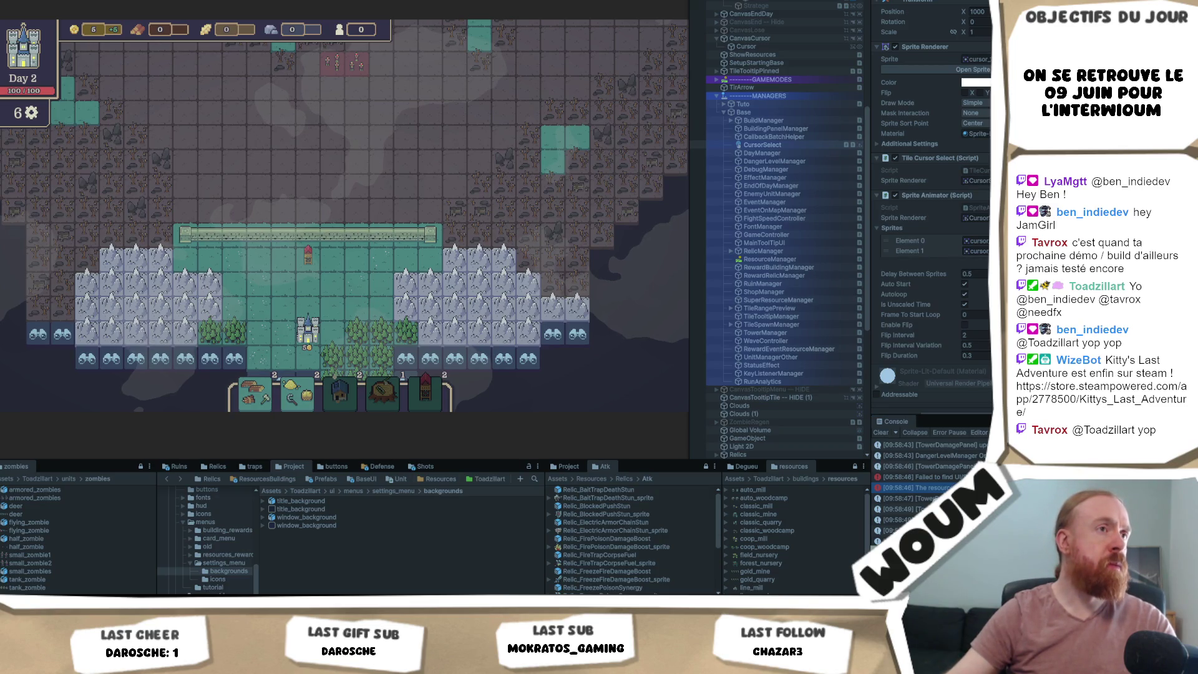
{"action": "scroll", "coordinate": [930, 493], "scroll_direction": "up", "scroll_amount": 1}
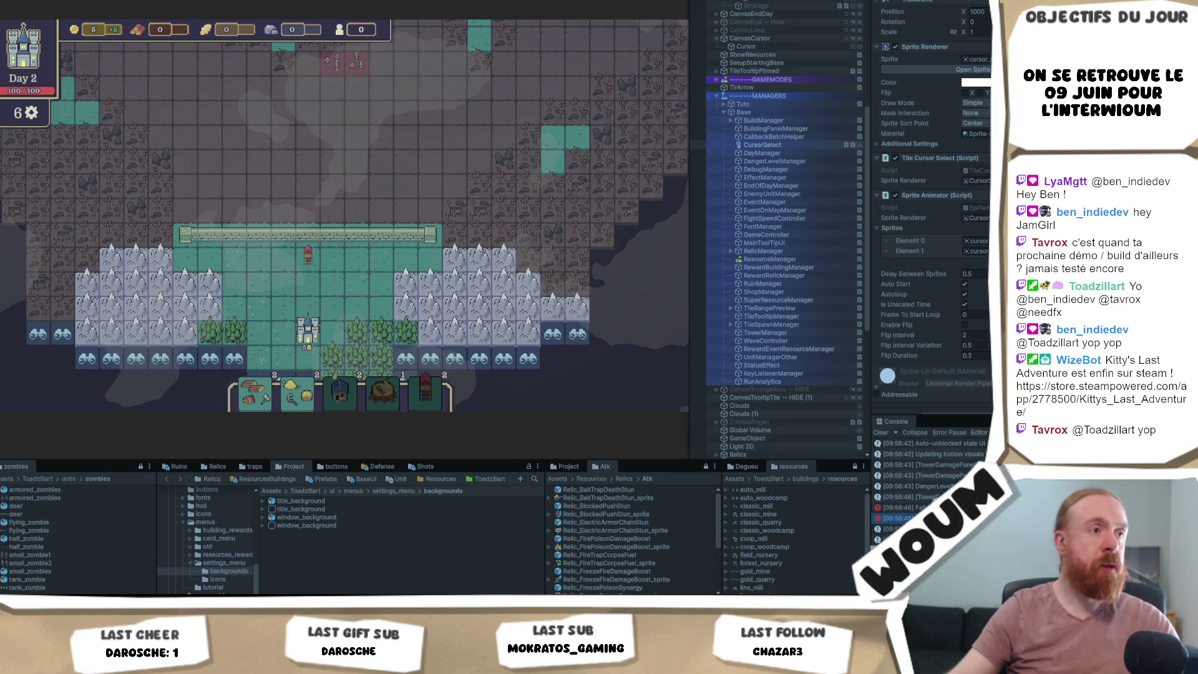
- Hot-reload the saved code changes into the running game with Ctrl+S
{"action": "key", "text": "ctrl+s"}
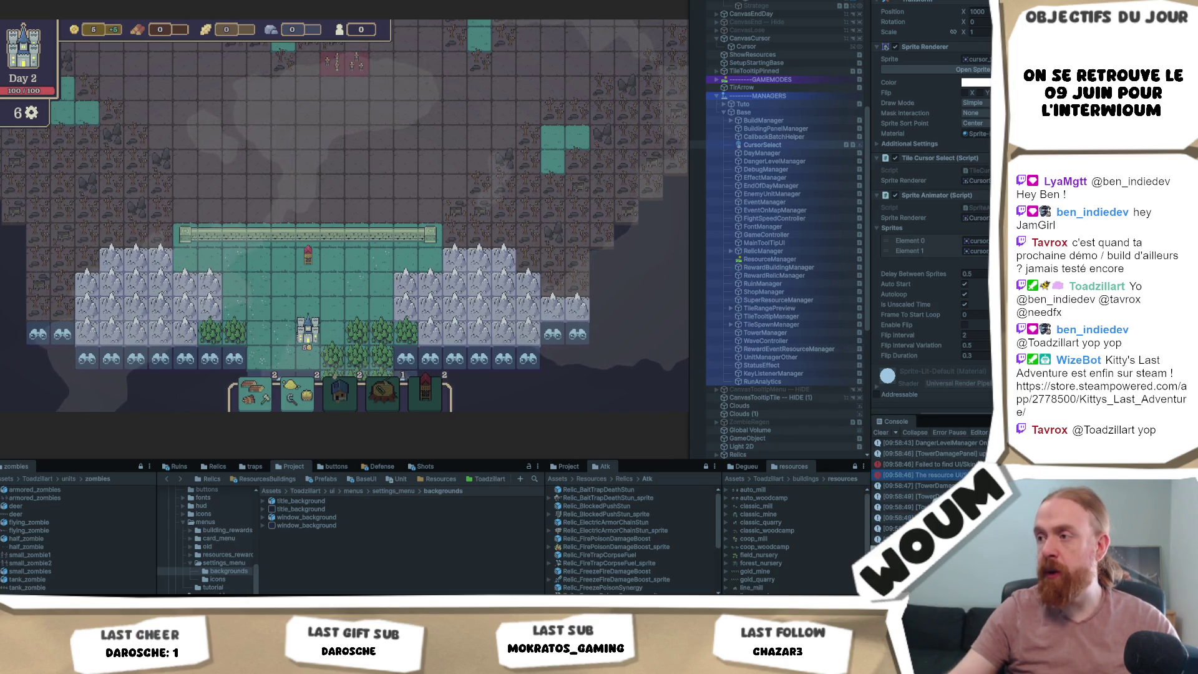
{"action": "mouse_move", "coordinate": [497, 278]}
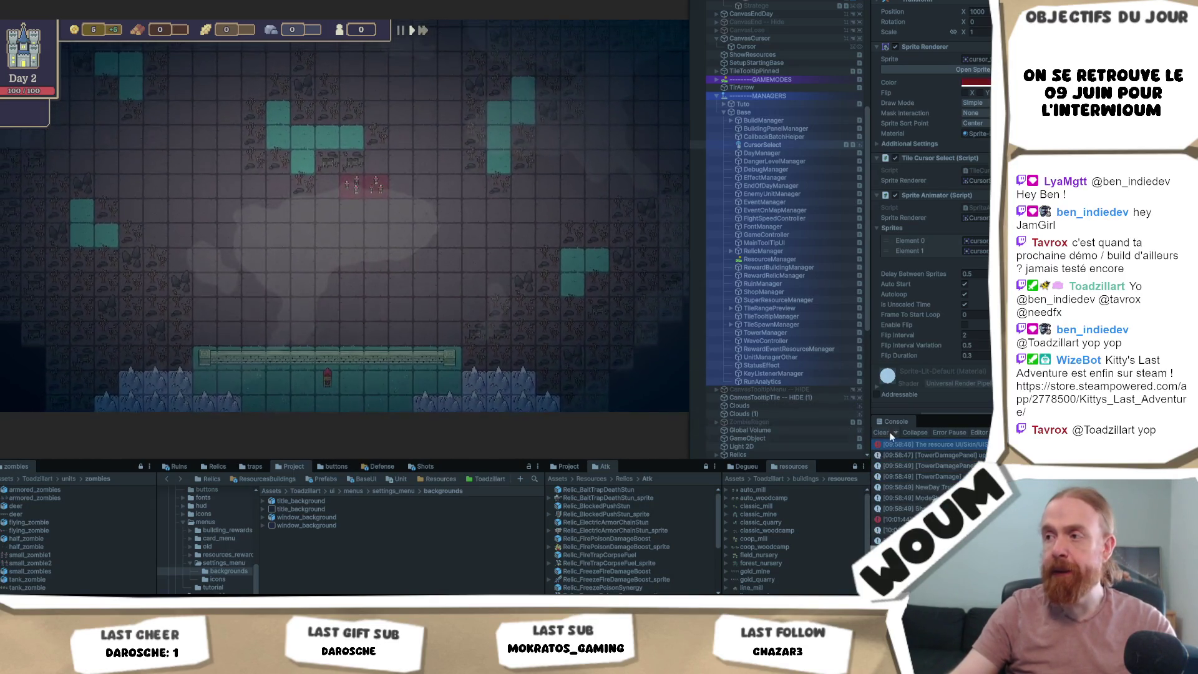
- Clear the Console log and claim the 1x Automatic Windmill card
{"action": "left_click", "coordinate": [881, 433]}
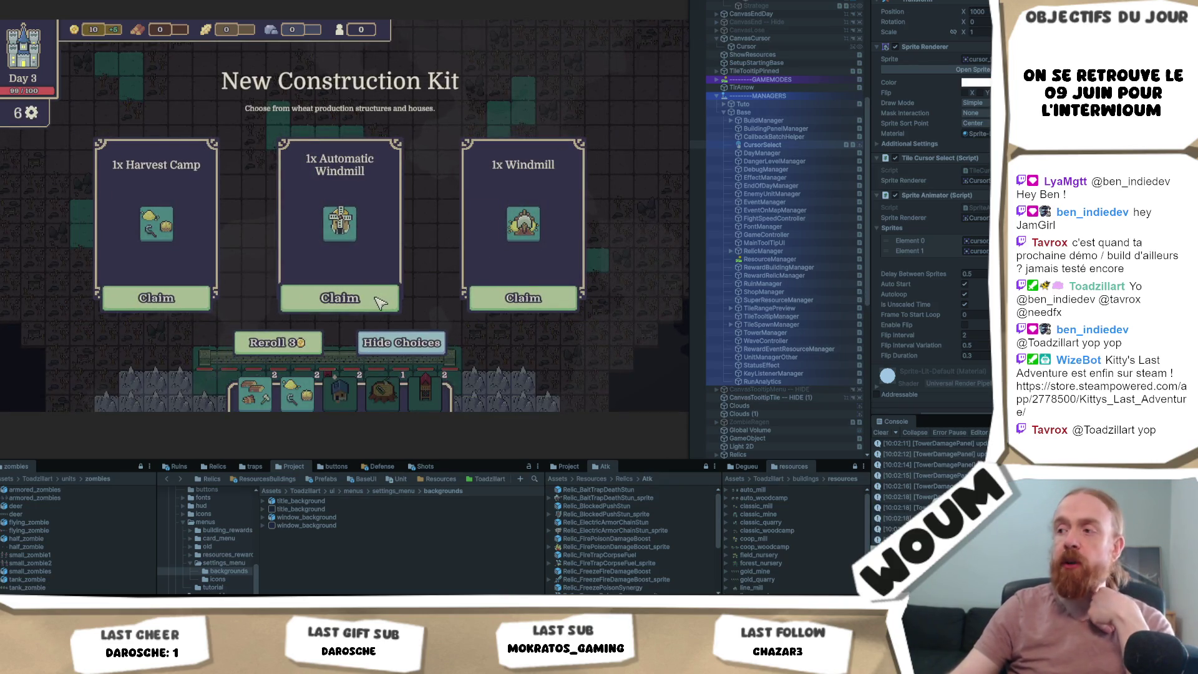
{"action": "left_click", "coordinate": [378, 302]}
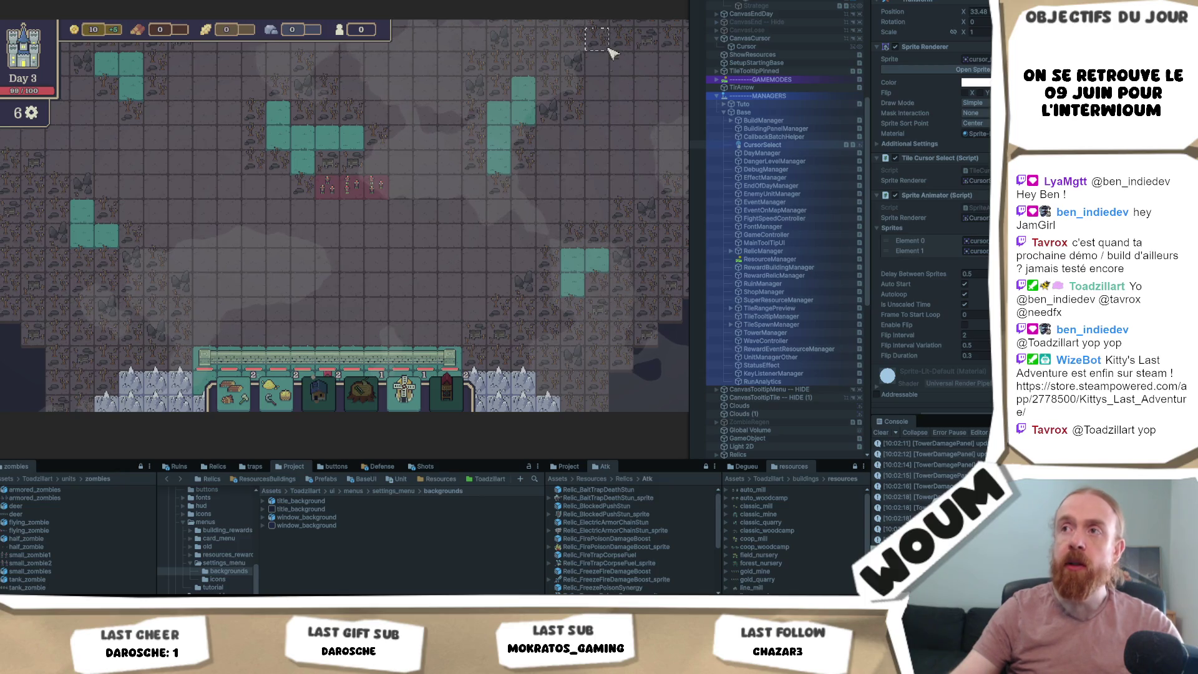
{"action": "scroll", "coordinate": [462, 215], "scroll_direction": "down", "scroll_amount": 2}
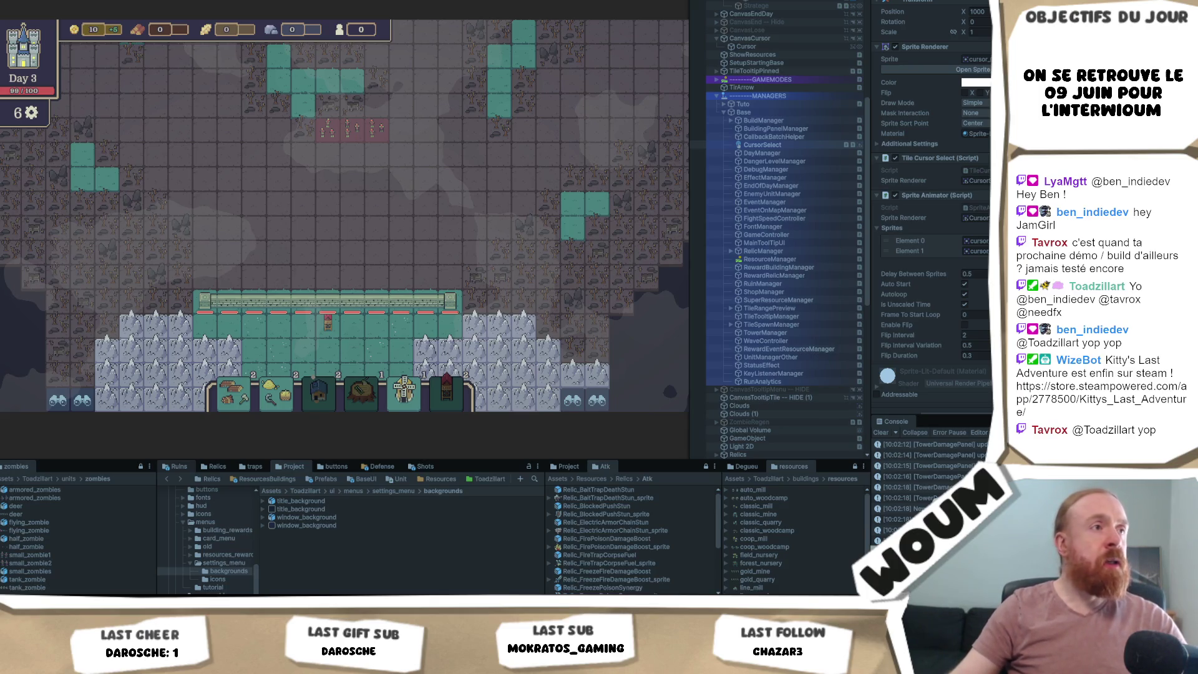
{"action": "scroll", "coordinate": [785, 90], "scroll_direction": "up", "scroll_amount": 10}
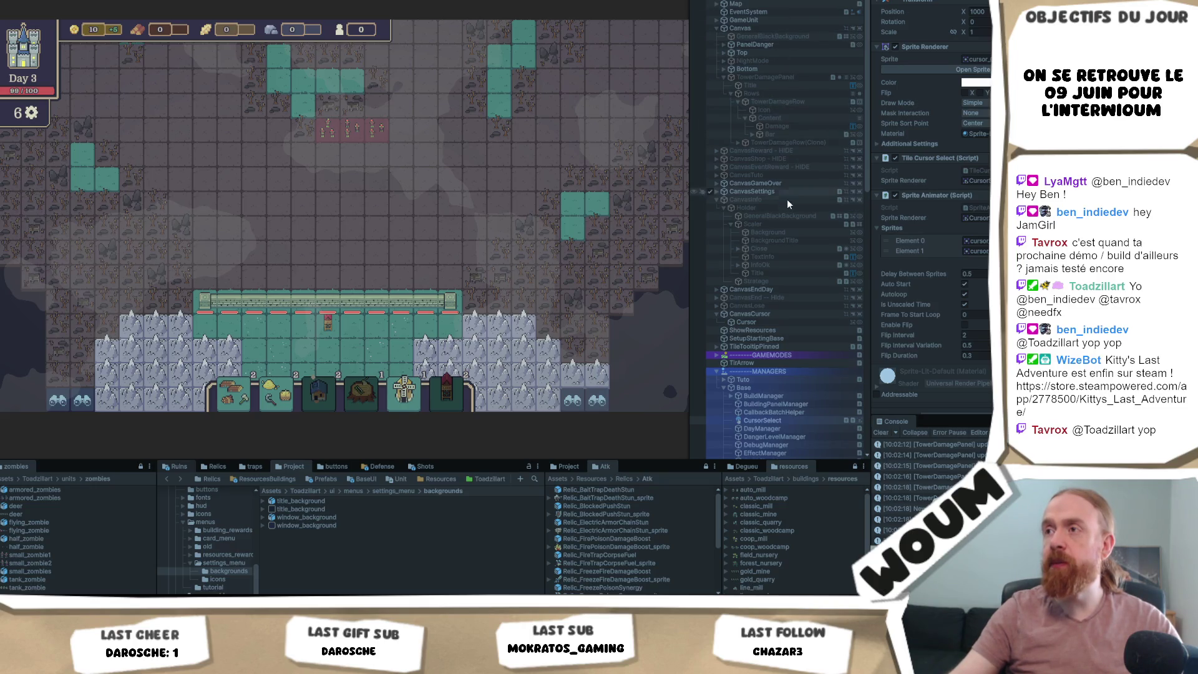
- Select TowerDamagePanel under Canvas and locate its TowerDamagePanelUI script
{"action": "left_click", "coordinate": [788, 29]}
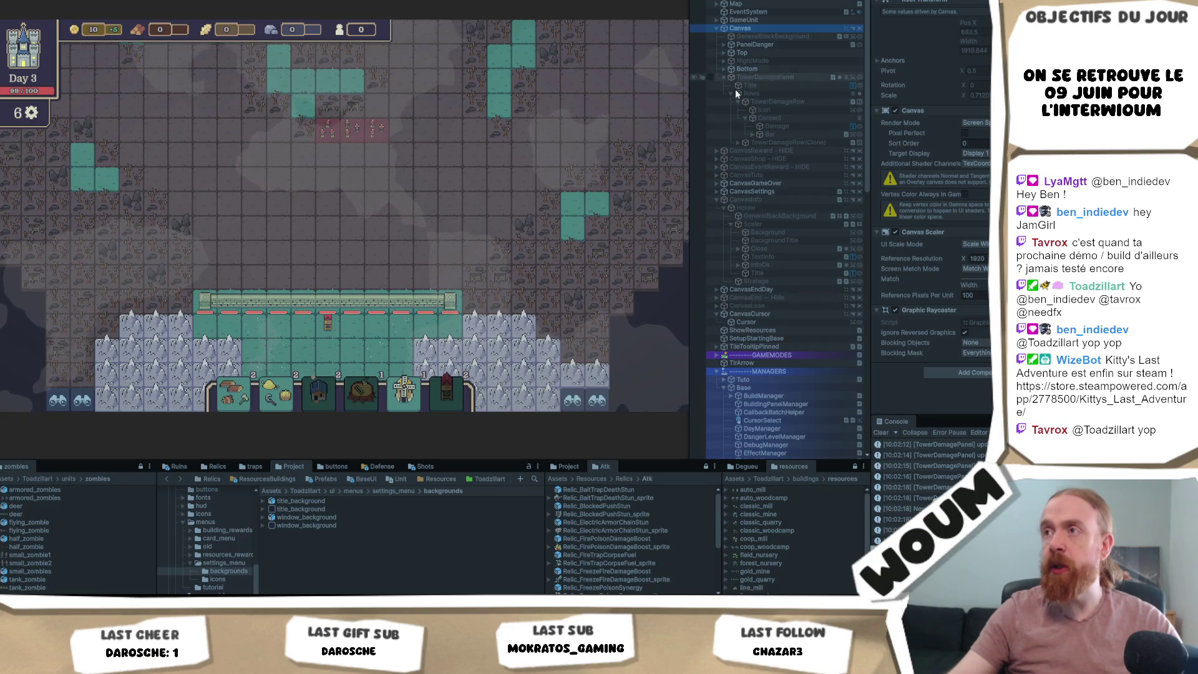
{"action": "left_click", "coordinate": [767, 77]}
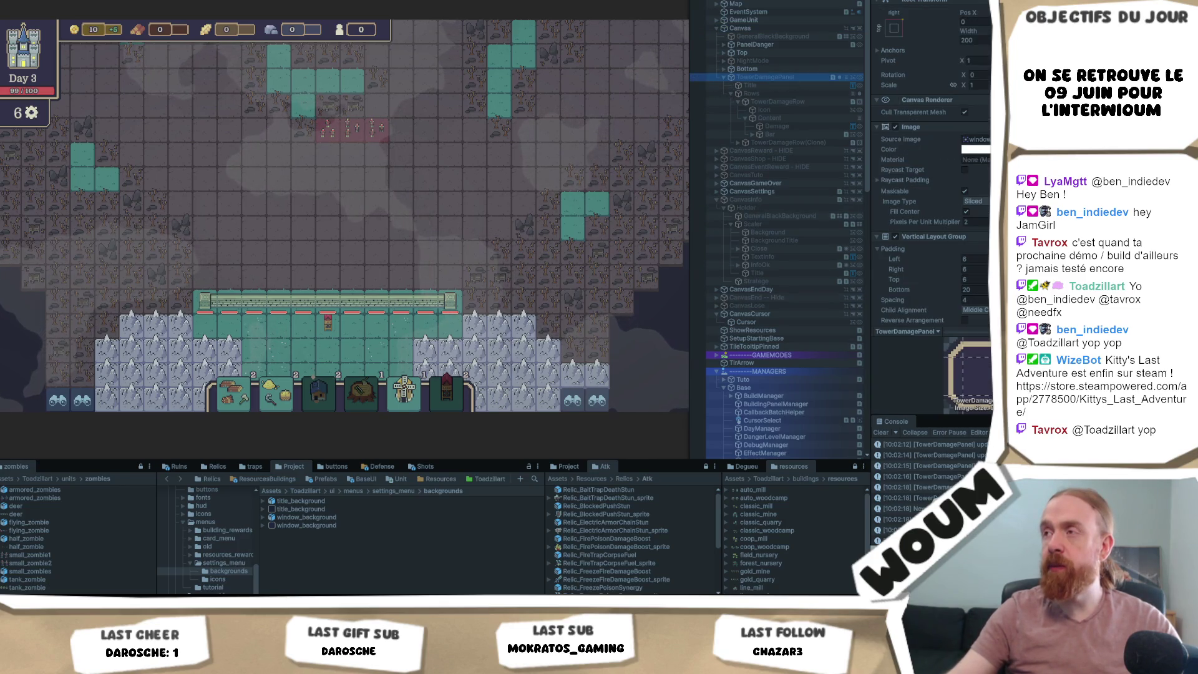
{"action": "scroll", "coordinate": [930, 187], "scroll_direction": "down", "scroll_amount": 4}
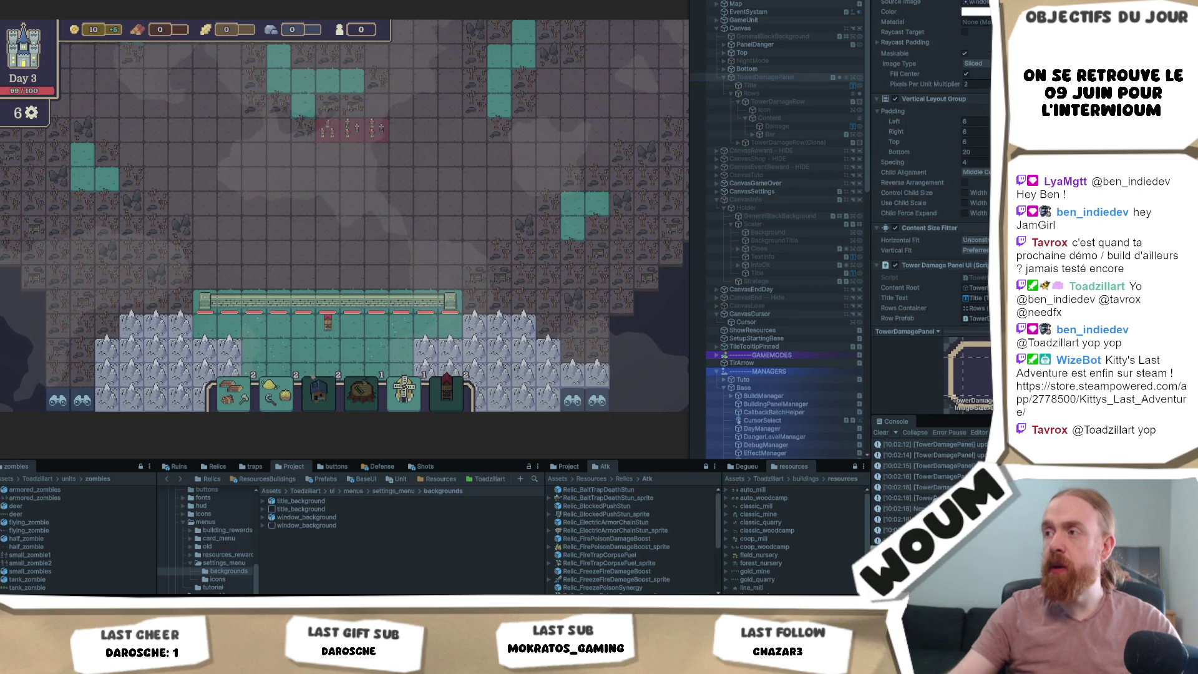
{"action": "left_click", "coordinate": [976, 277]}
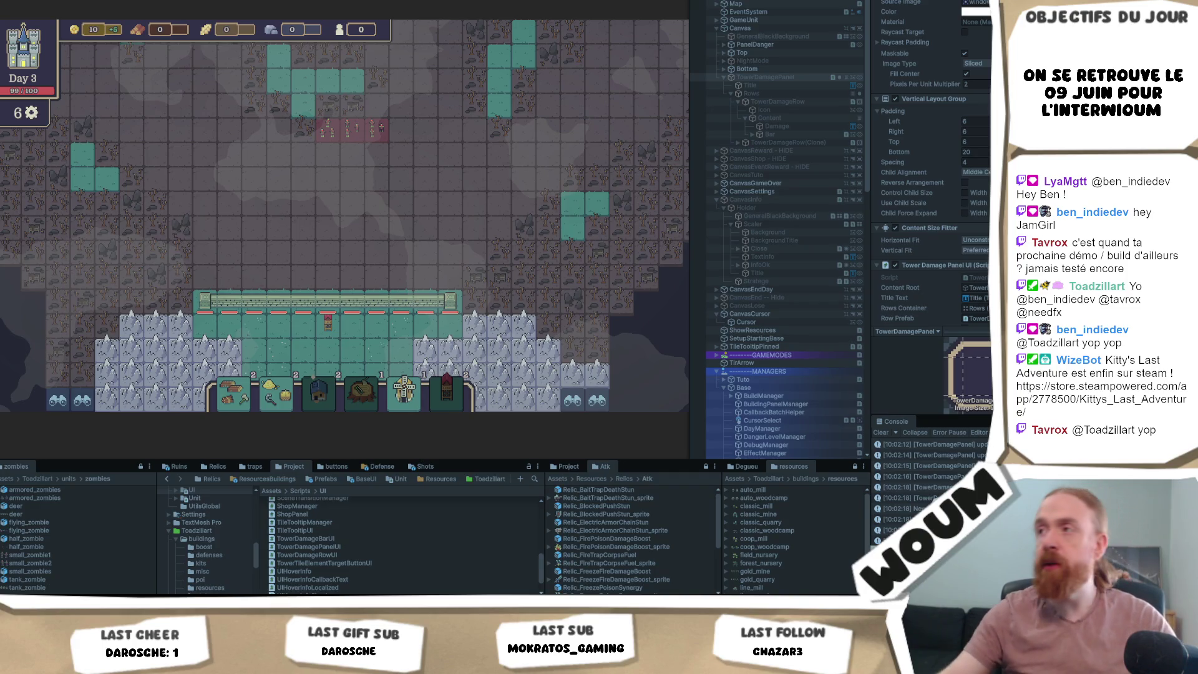
{"action": "scroll", "coordinate": [932, 187], "scroll_direction": "down", "scroll_amount": 2}
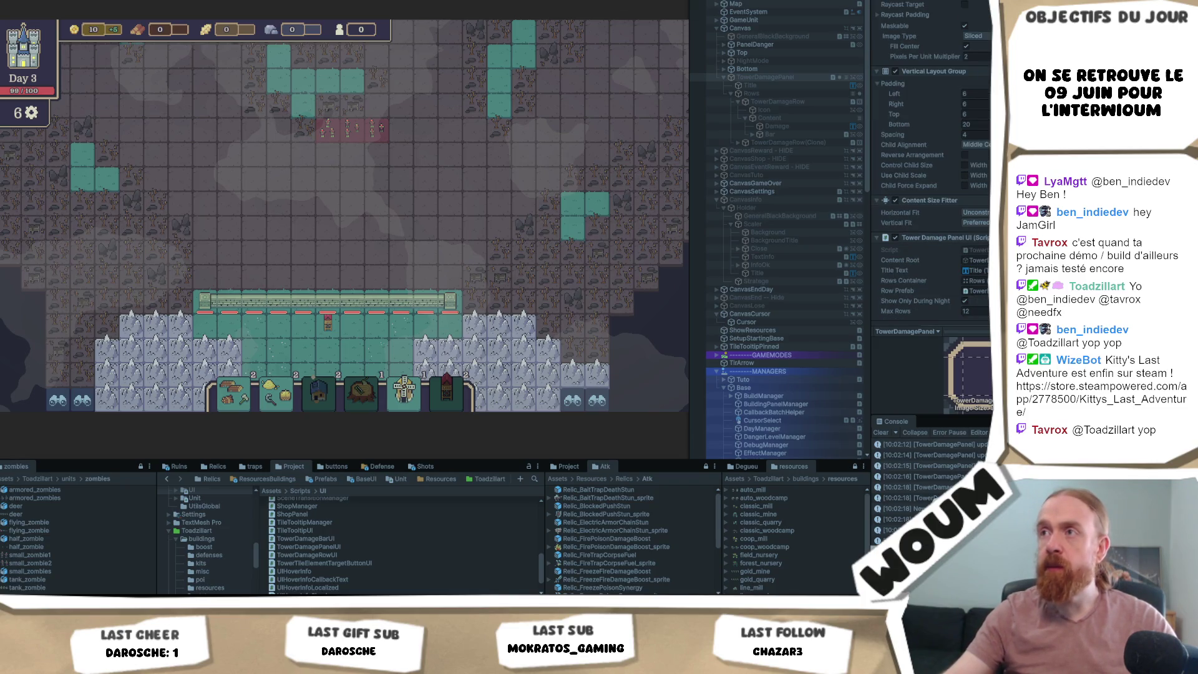
- Stop play mode, set Max Rows to 30, and start a new run
{"action": "key", "text": "ctrl+p"}
{"action": "scroll", "coordinate": [975, 293], "scroll_direction": "down", "scroll_amount": 2}
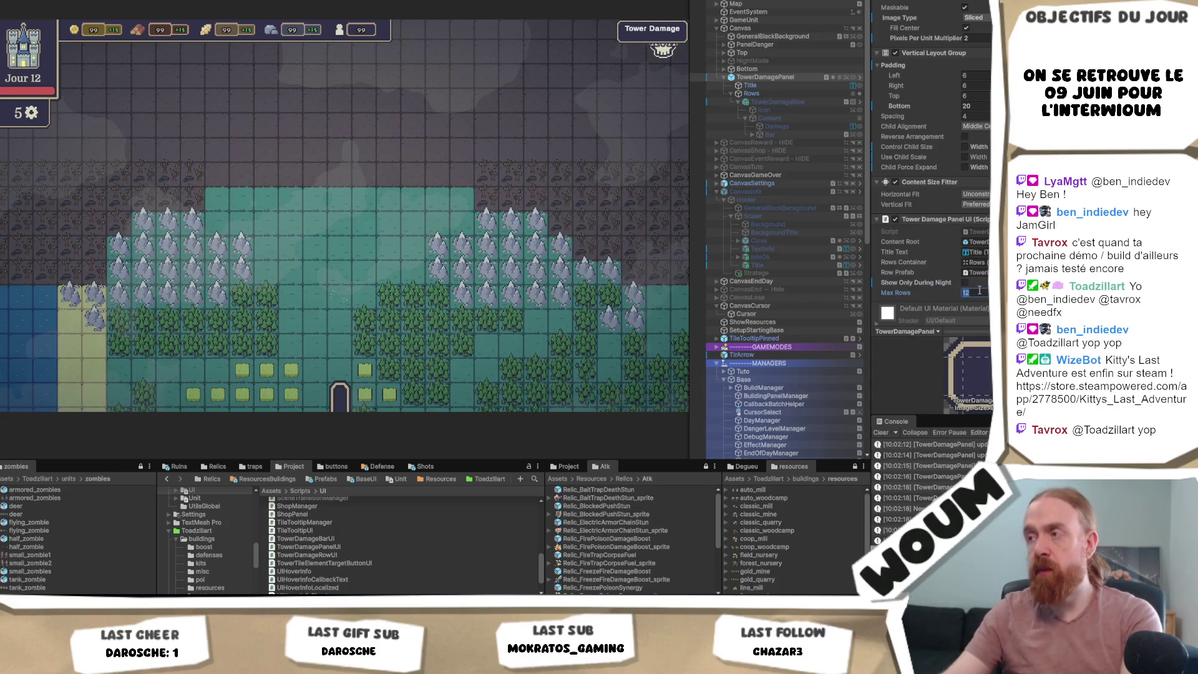
{"action": "type", "text": "30"}
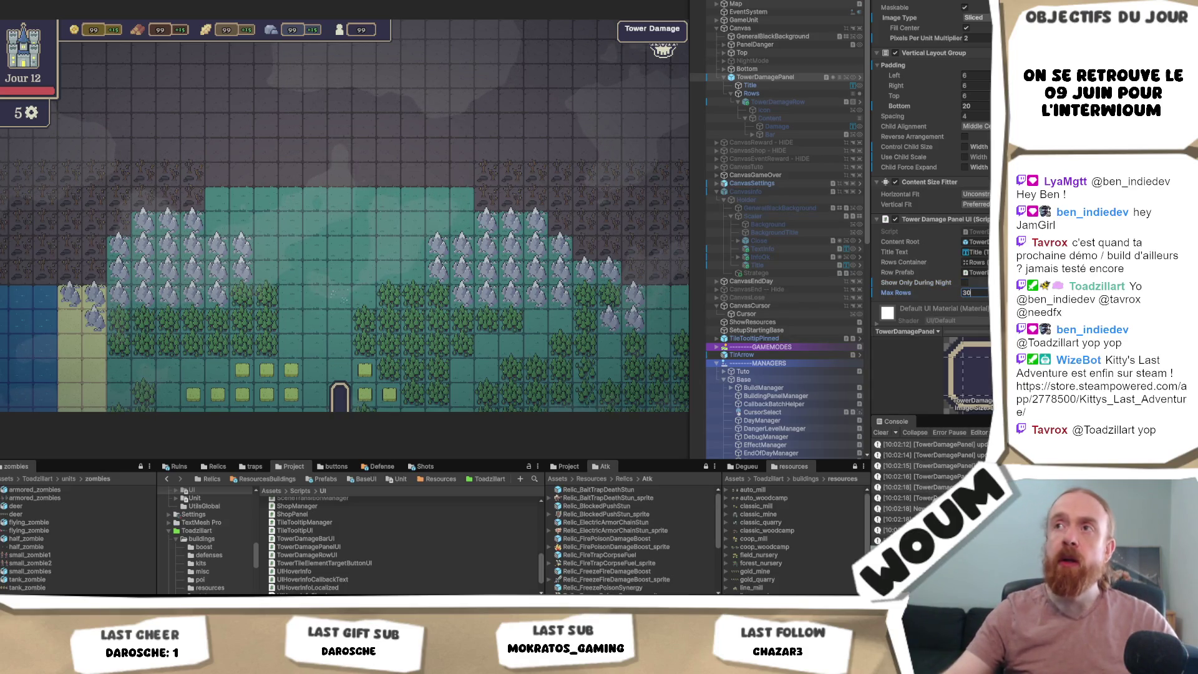
{"action": "key", "text": "ctrl+p"}
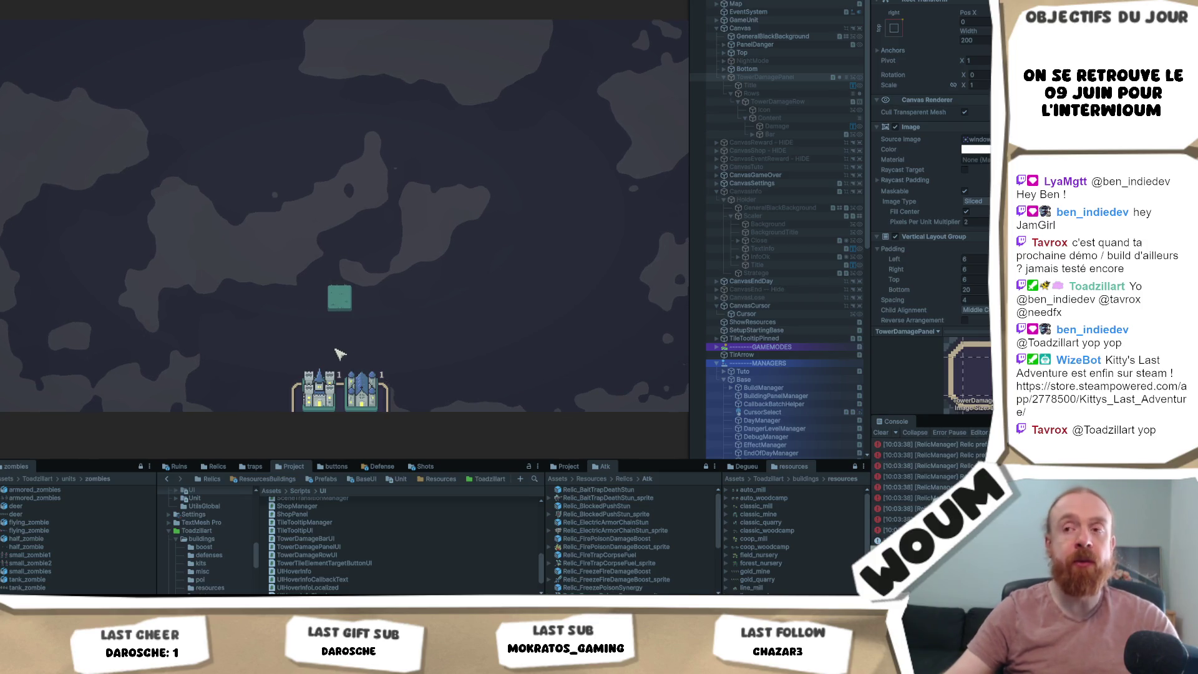
- Place the castle on the green tile, end day one, and claim Automatic Woodcutting
{"action": "left_click", "coordinate": [349, 304]}
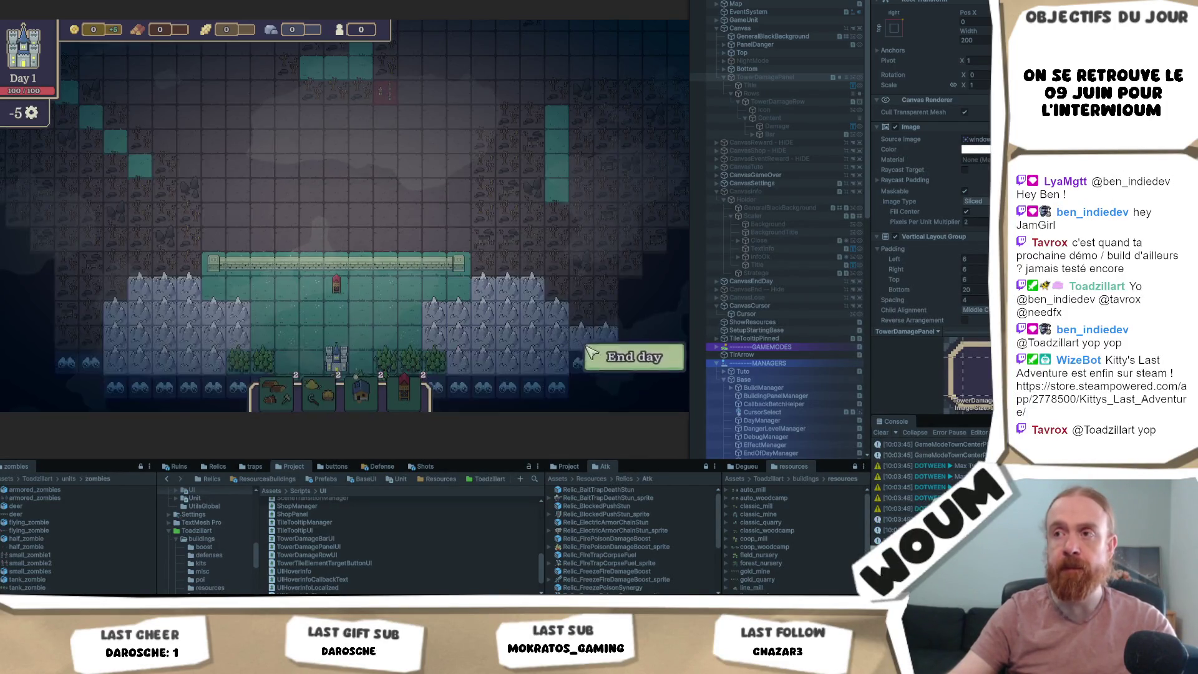
{"action": "left_click", "coordinate": [592, 355]}
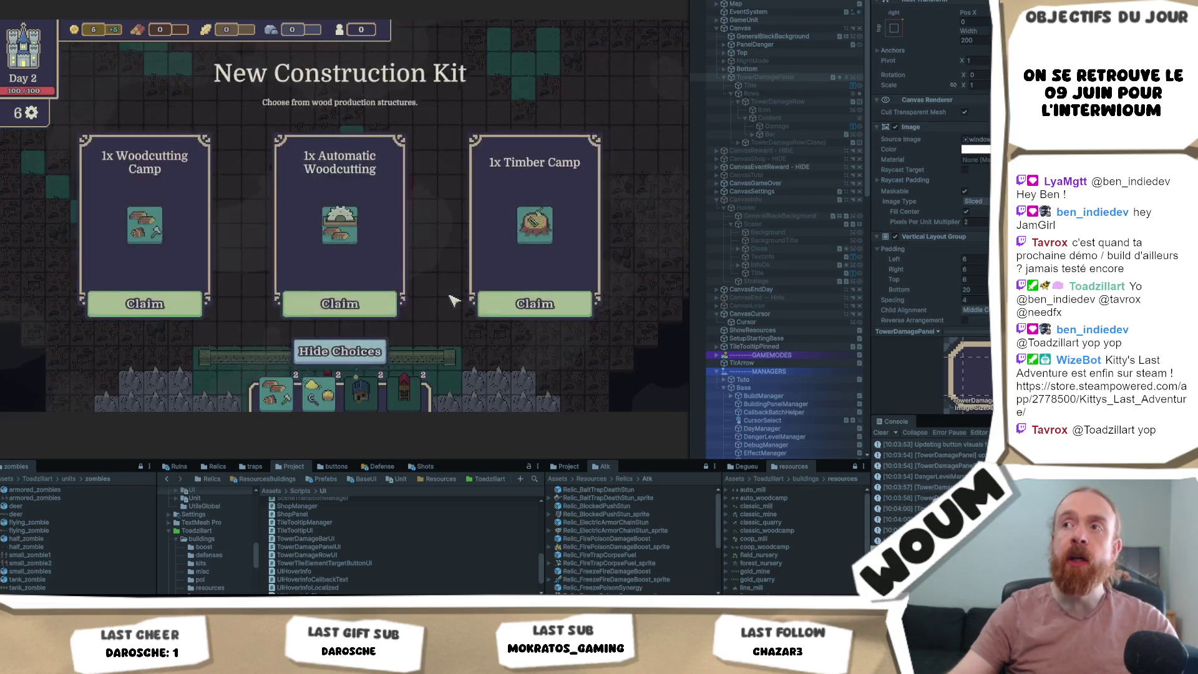
{"action": "scroll", "coordinate": [932, 162], "scroll_direction": "down", "scroll_amount": 4}
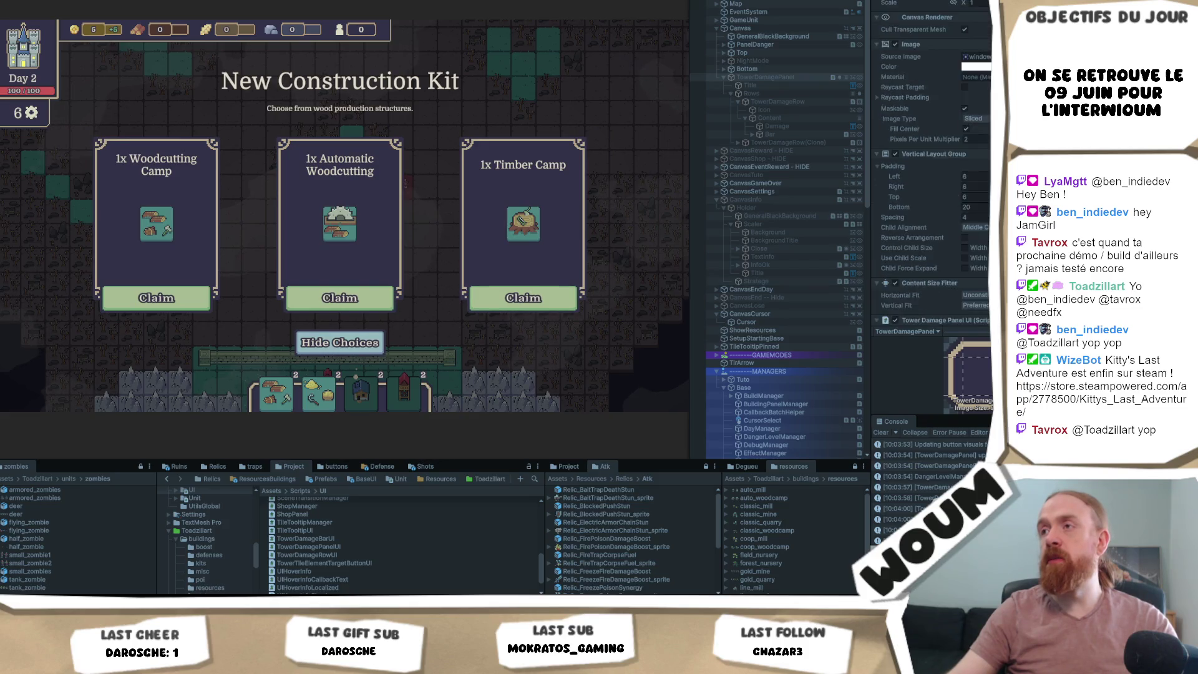
{"action": "left_click", "coordinate": [768, 77]}
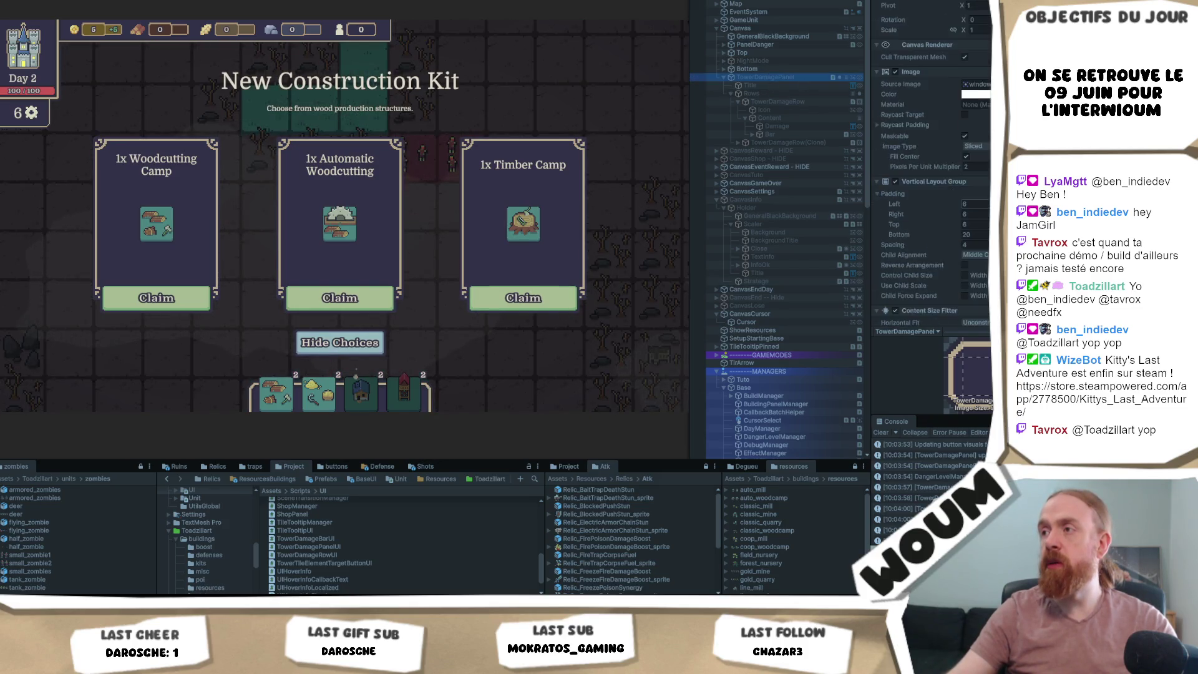
{"action": "scroll", "coordinate": [932, 250], "scroll_direction": "down", "scroll_amount": 5}
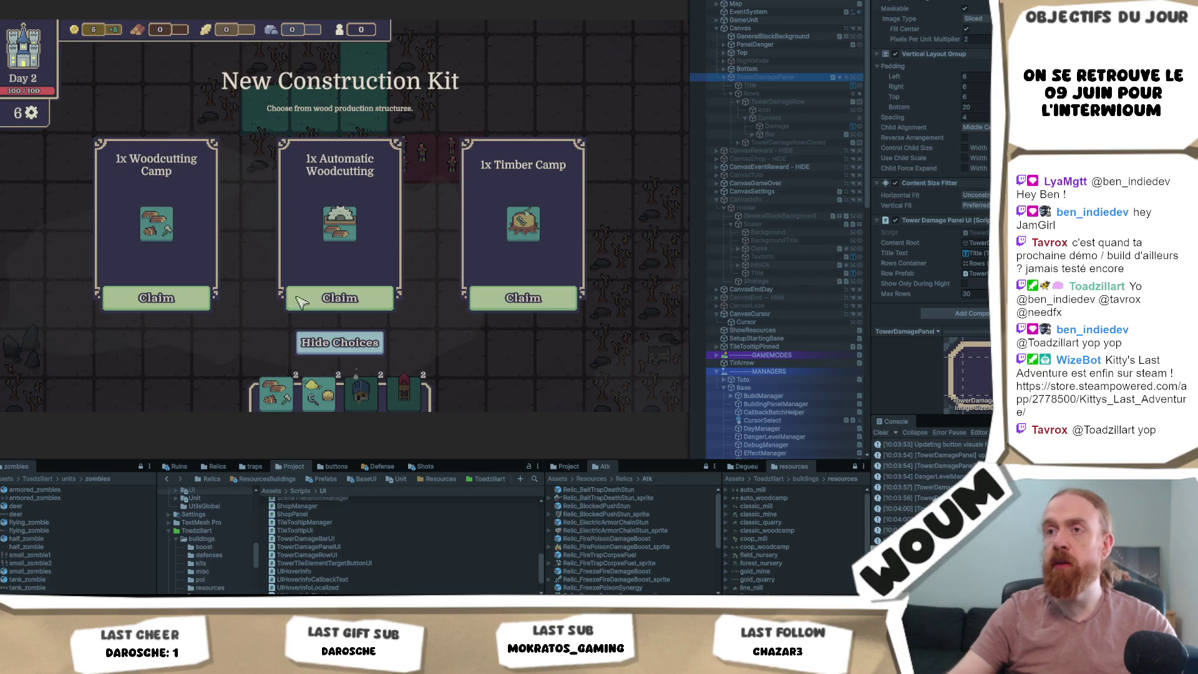
{"action": "left_click", "coordinate": [299, 301]}
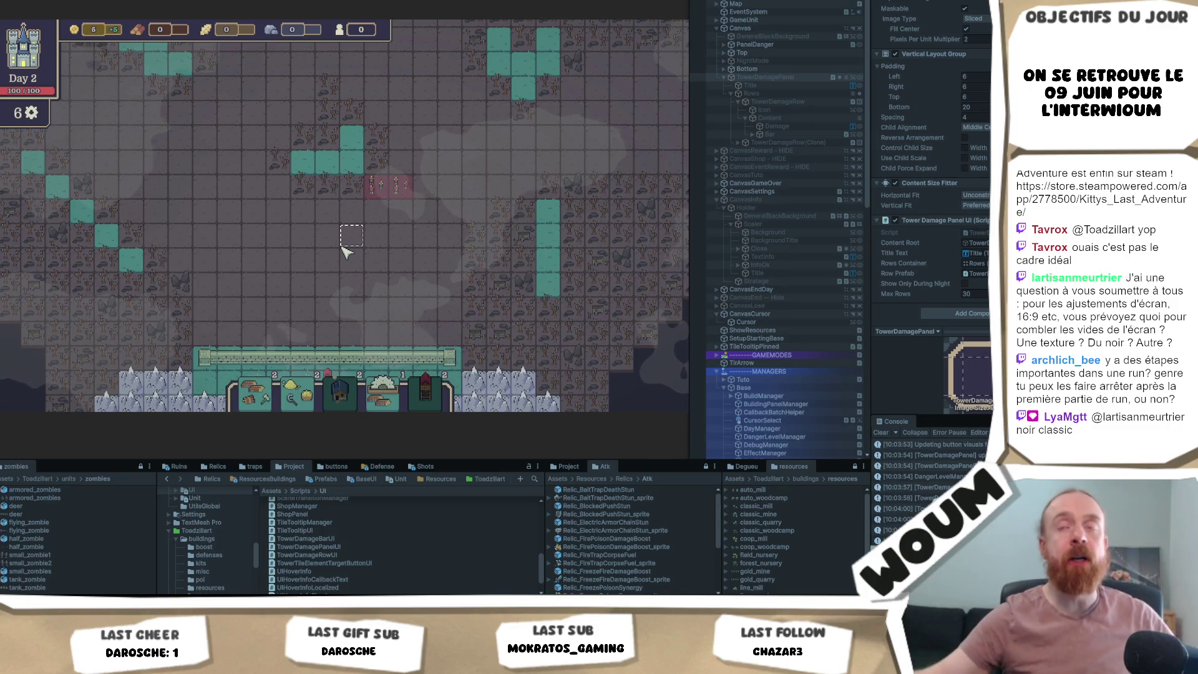
{"action": "key", "text": "s"}
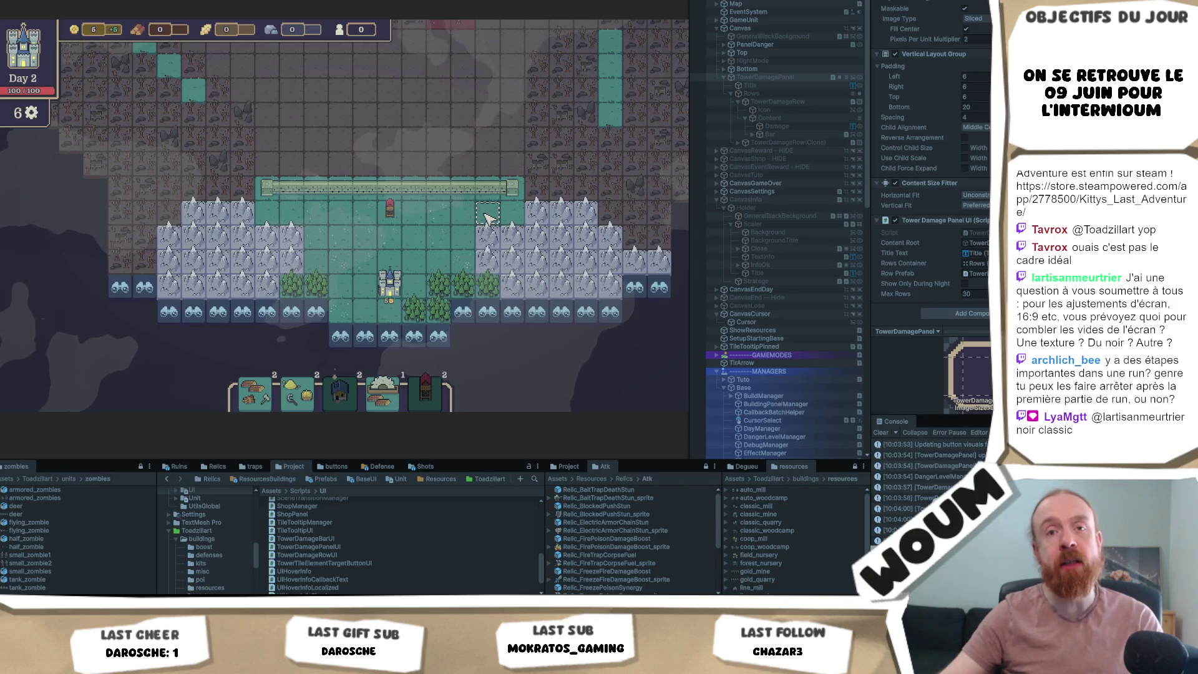
{"action": "mouse_move", "coordinate": [484, 232]}
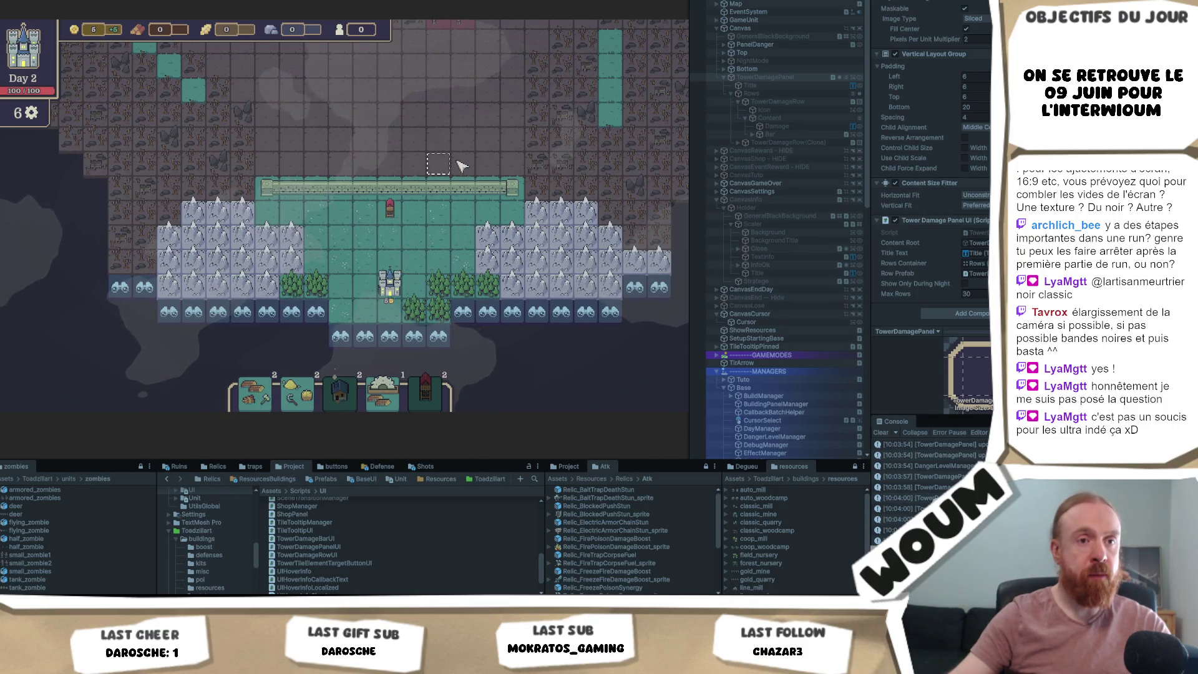
{"action": "key", "text": "d"}
{"action": "key", "text": "w"}
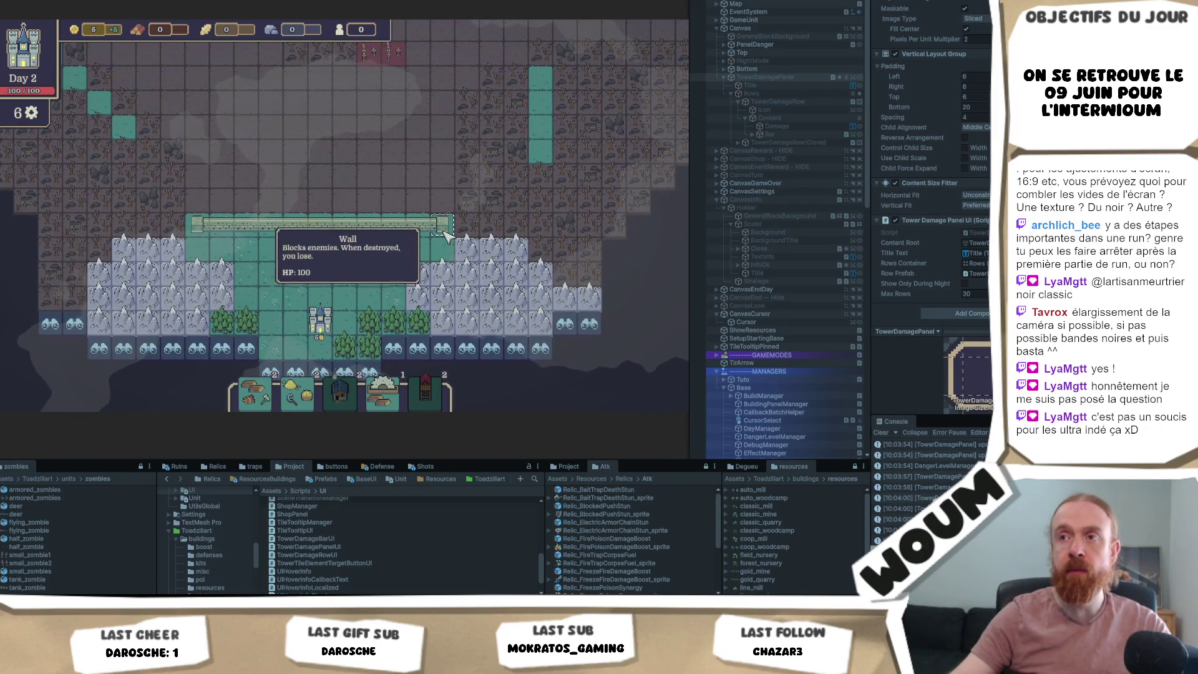
- Pan the game map with WASD keys and a drag, then zoom the camera out
{"action": "key", "text": "d"}
{"action": "key", "text": "w"}
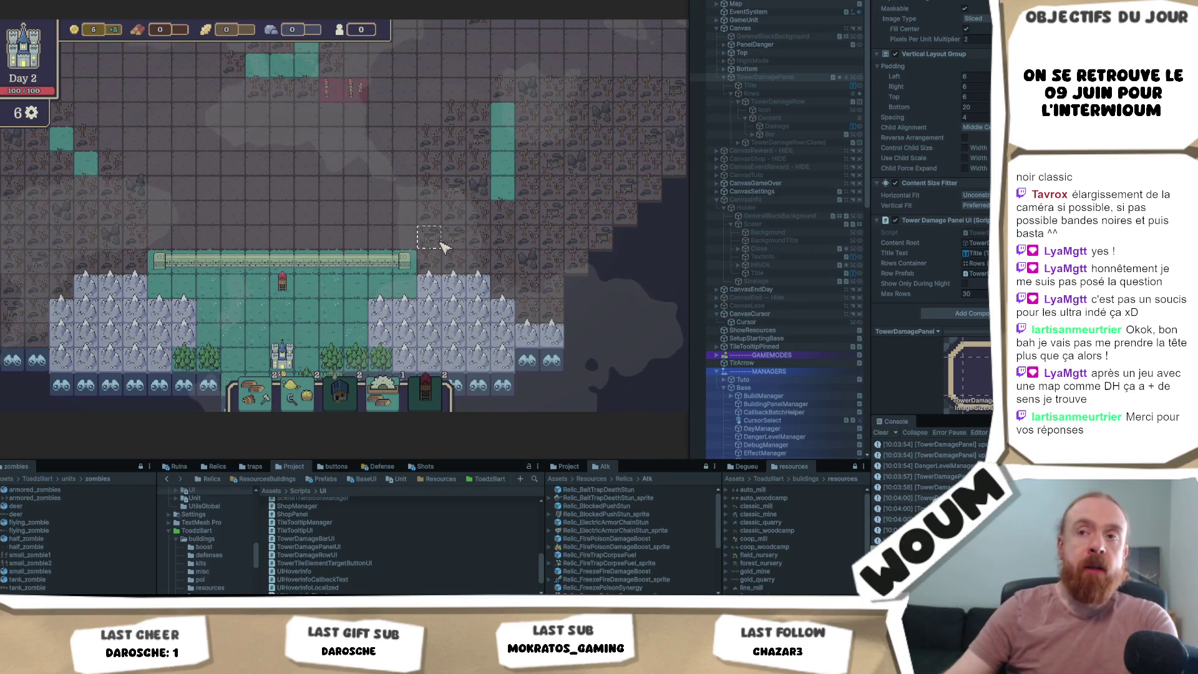
{"action": "key", "text": "w"}
{"action": "key", "text": "a"}
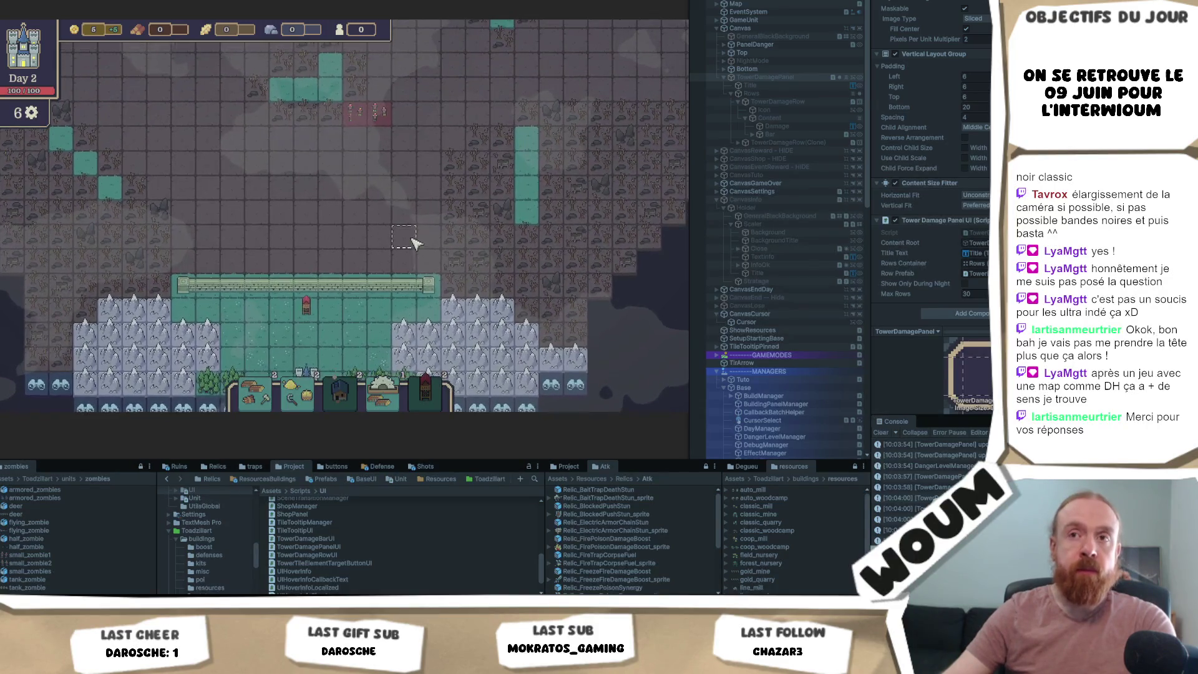
{"action": "key", "text": "s"}
{"action": "key", "text": "a"}
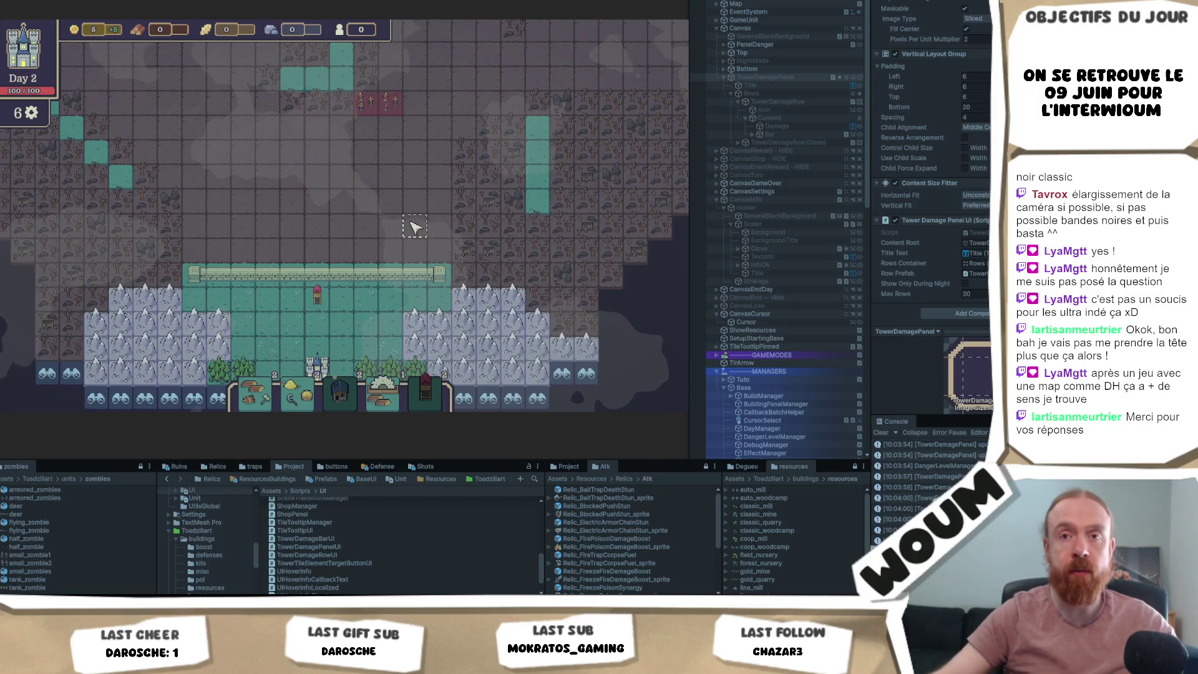
{"action": "left_click_drag", "start_coordinate": [382, 166], "coordinate": [414, 214]}
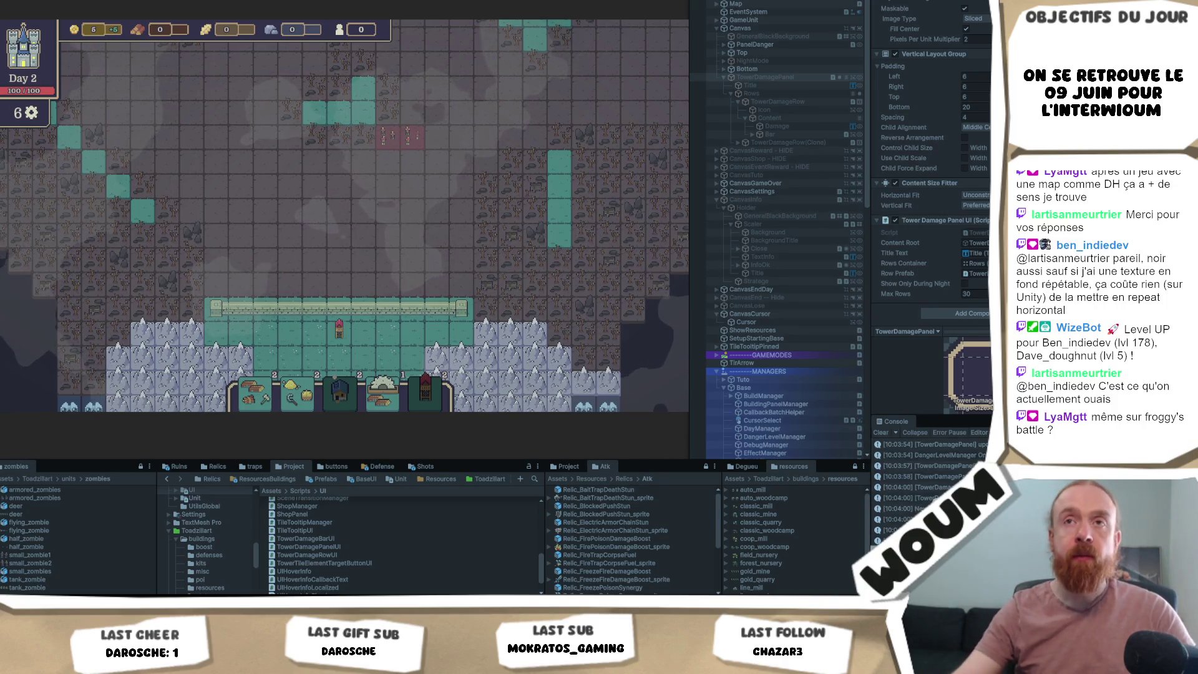
{"action": "scroll", "coordinate": [163, 140], "scroll_direction": "down", "scroll_amount": 2}
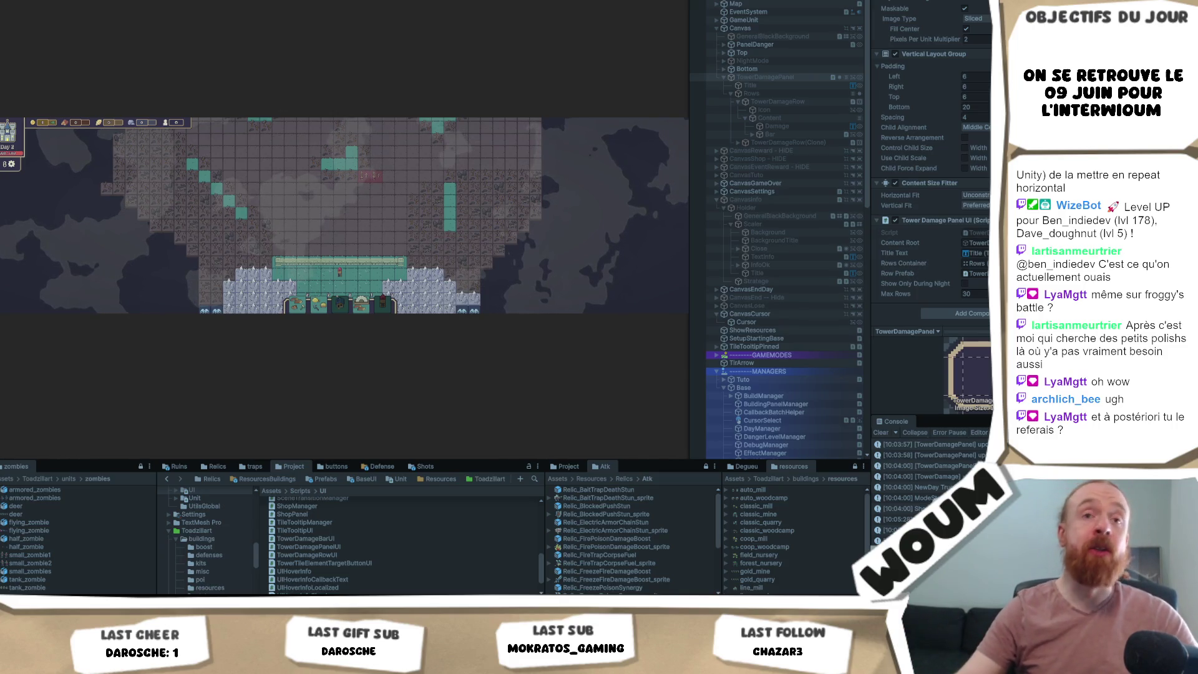
- Switch the Game view preview to Free Aspect, then to 32/9 (5120x1440)
{"action": "left_click", "coordinate": [113, 2]}
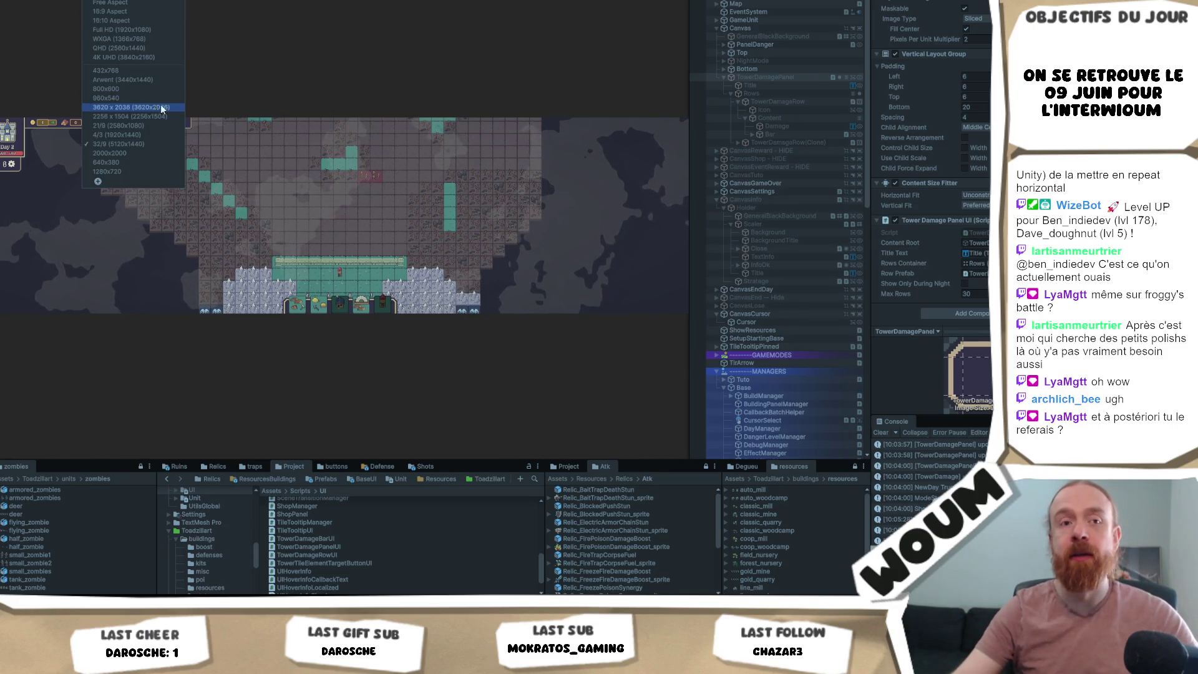
{"action": "left_click", "coordinate": [160, 6]}
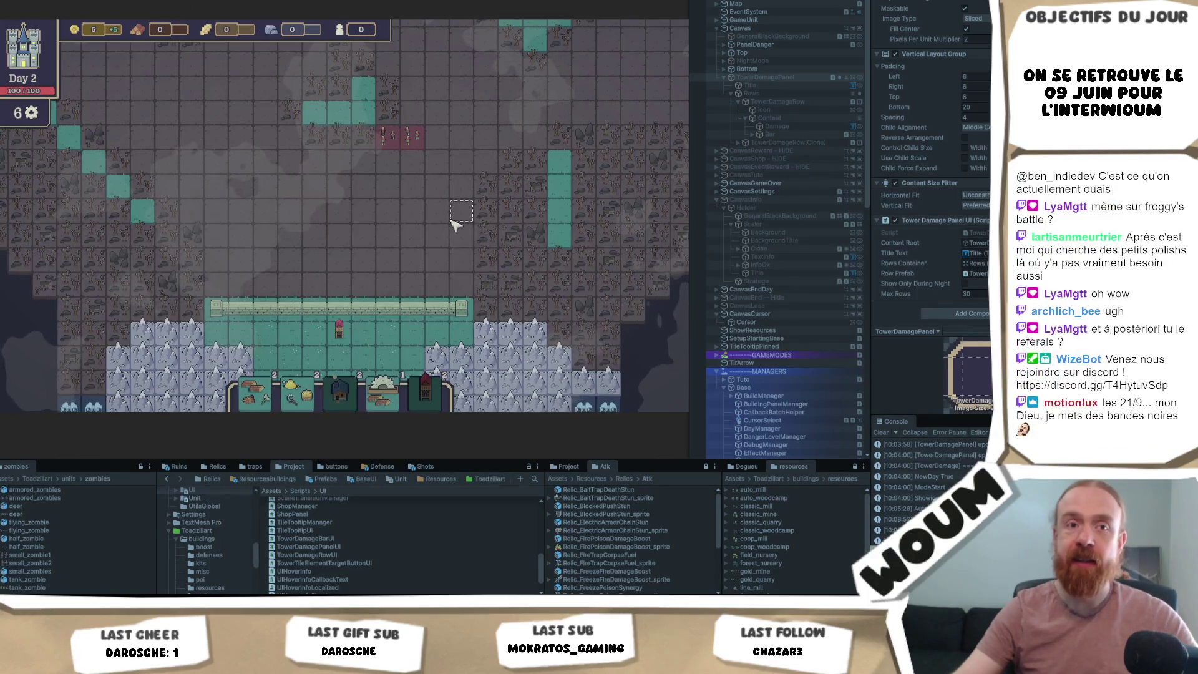
{"action": "mouse_move", "coordinate": [253, 310]}
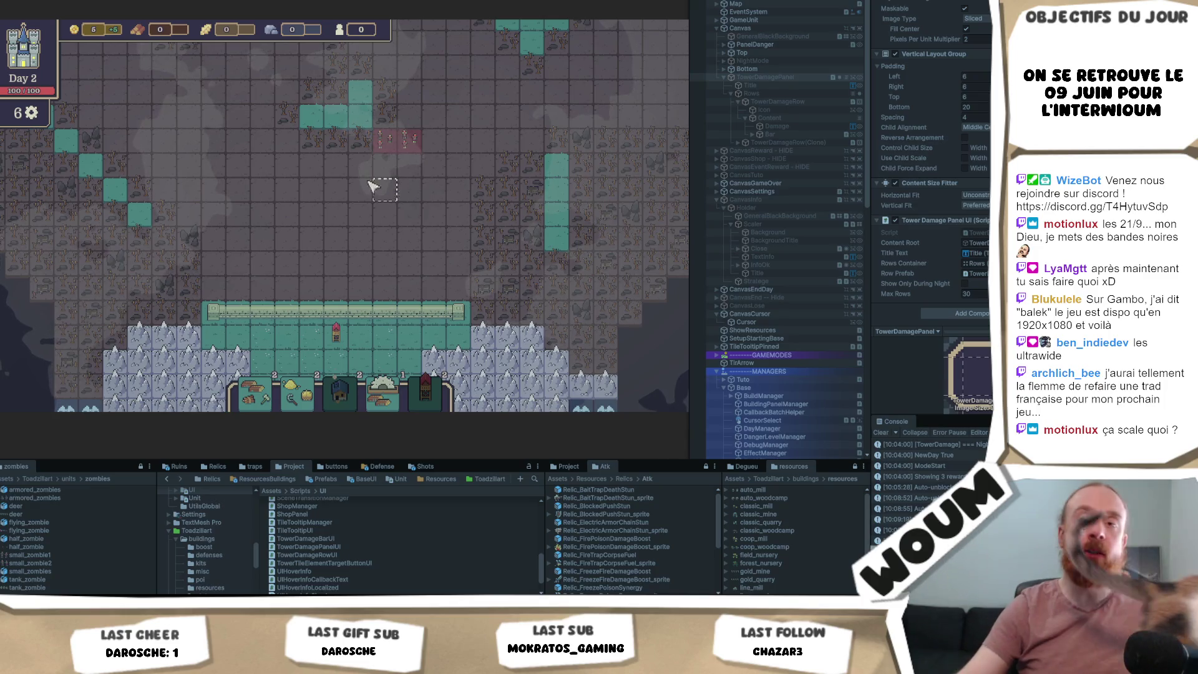
{"action": "left_click", "coordinate": [119, 1]}
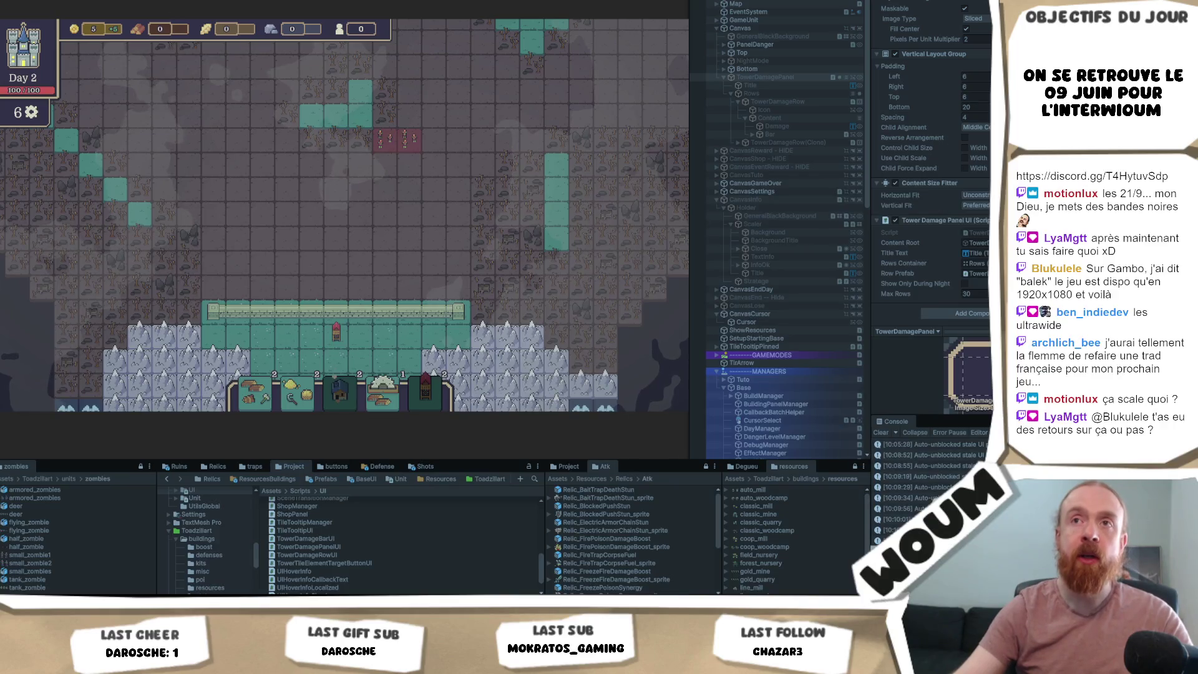
{"action": "left_click", "coordinate": [124, 2]}
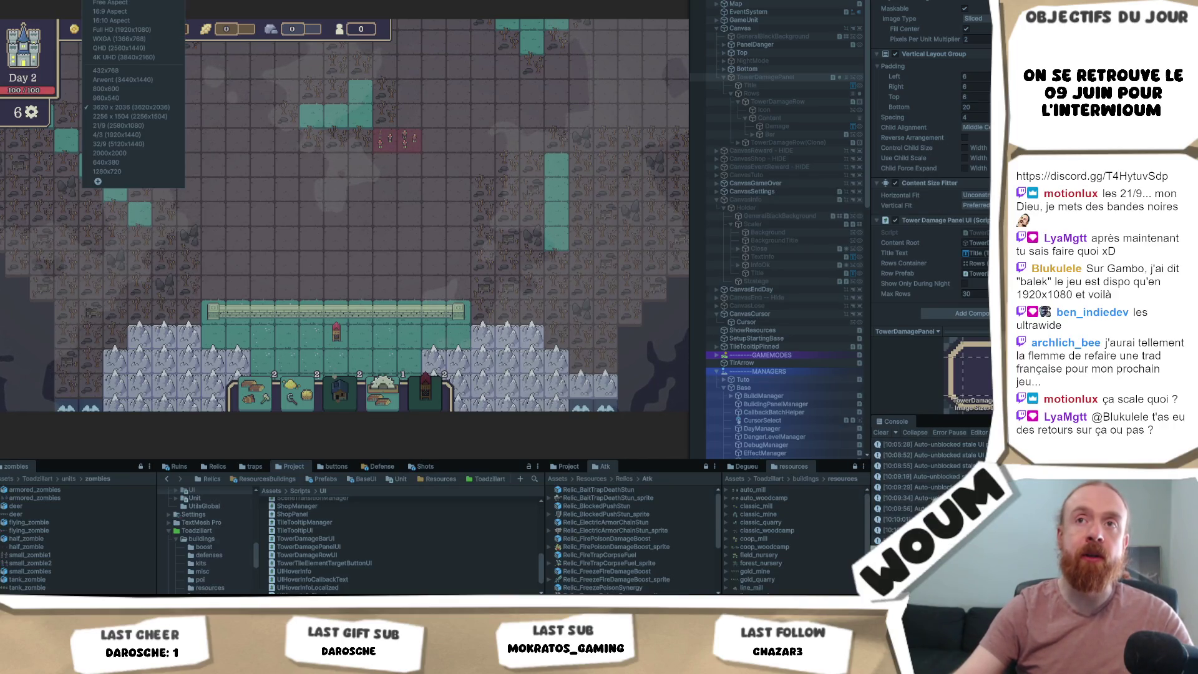
{"action": "left_click", "coordinate": [146, 145]}
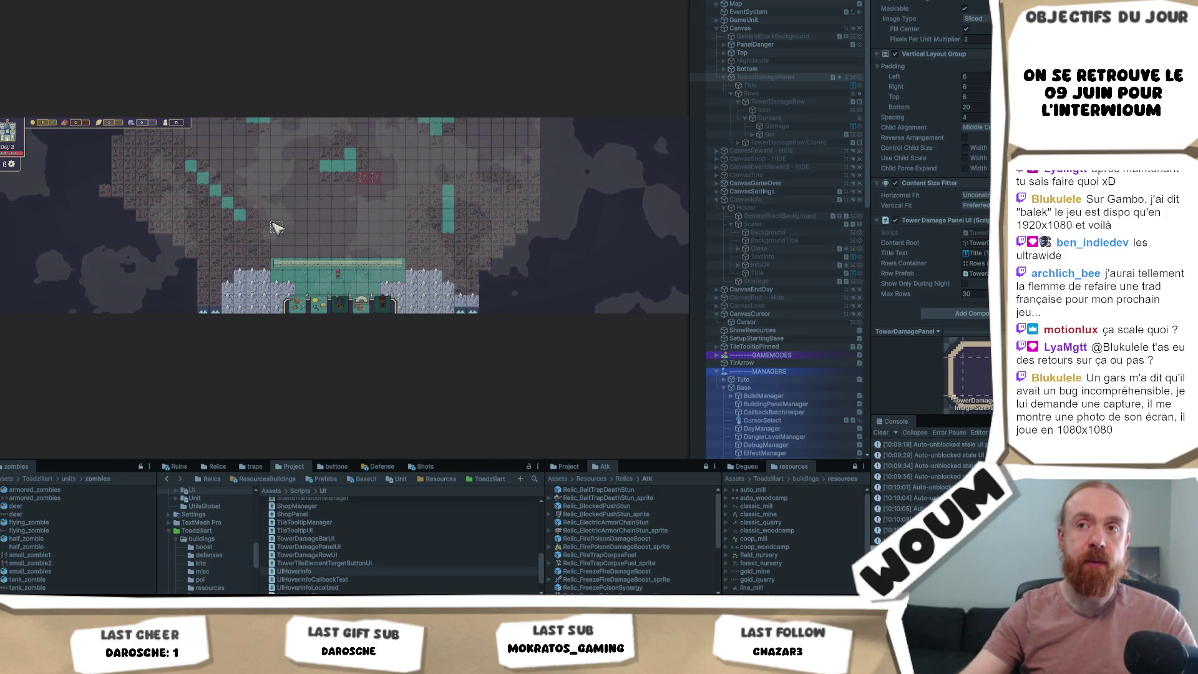
- Preview the game at square 2000x2000, then switch the Game view to 16:9 Aspect
{"action": "left_click", "coordinate": [124, 1]}
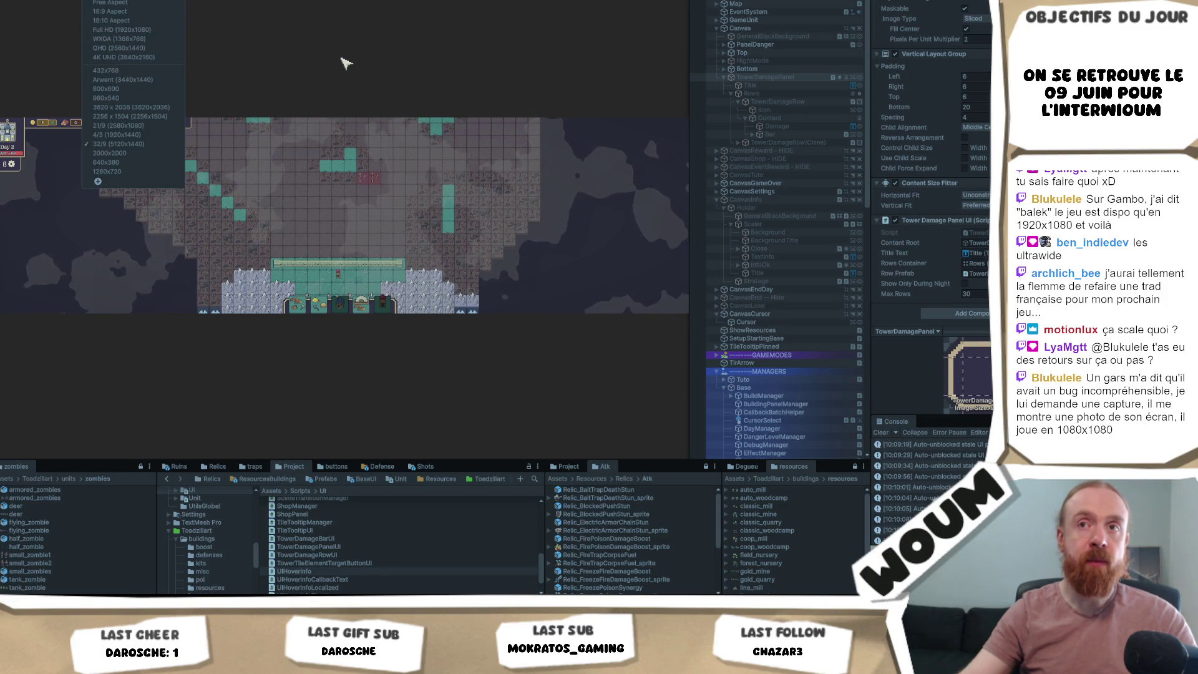
{"action": "left_click", "coordinate": [110, 153]}
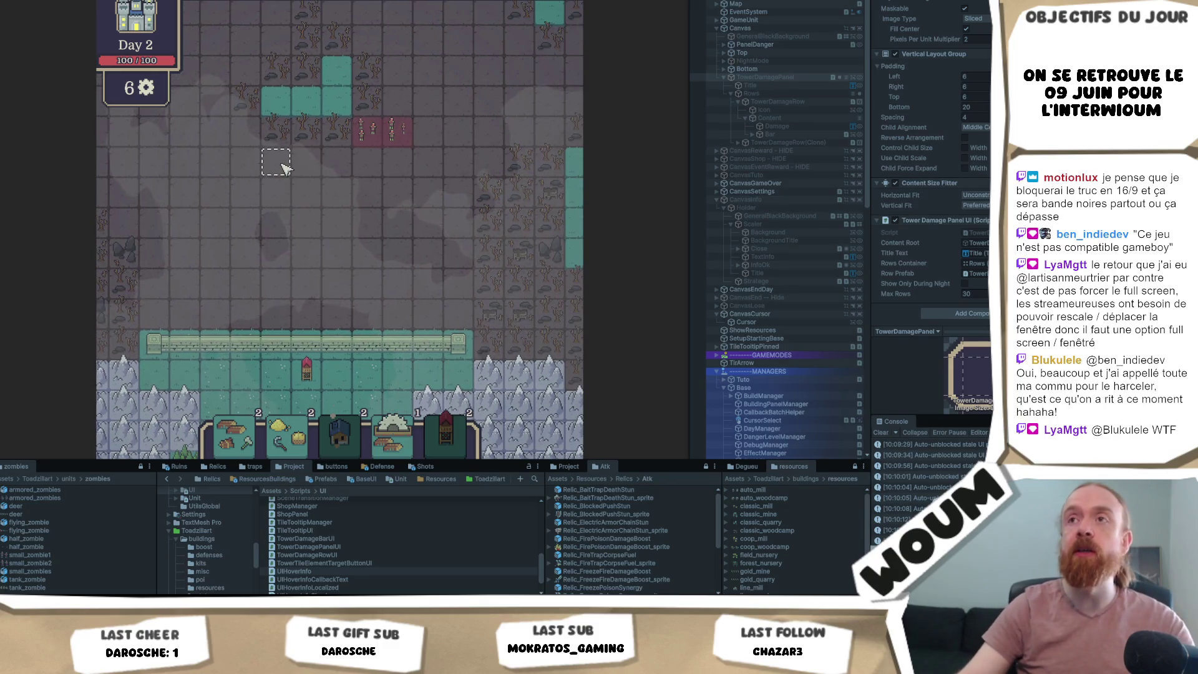
{"action": "key", "text": "w"}
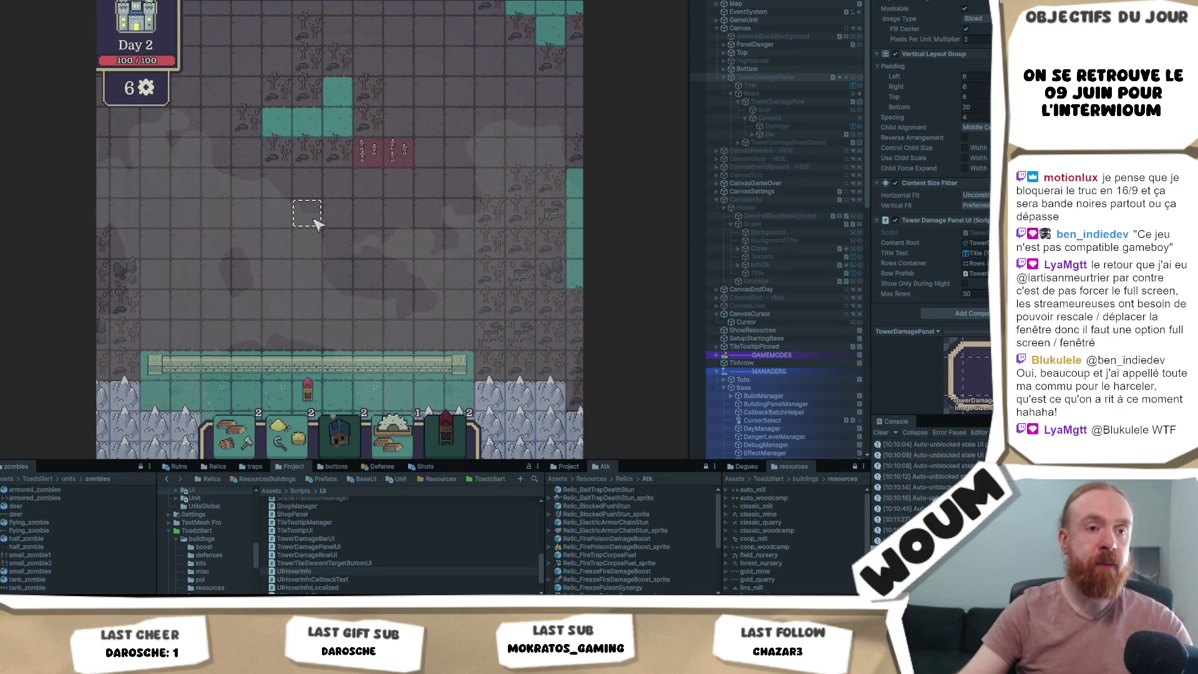
{"action": "left_click", "coordinate": [113, 0]}
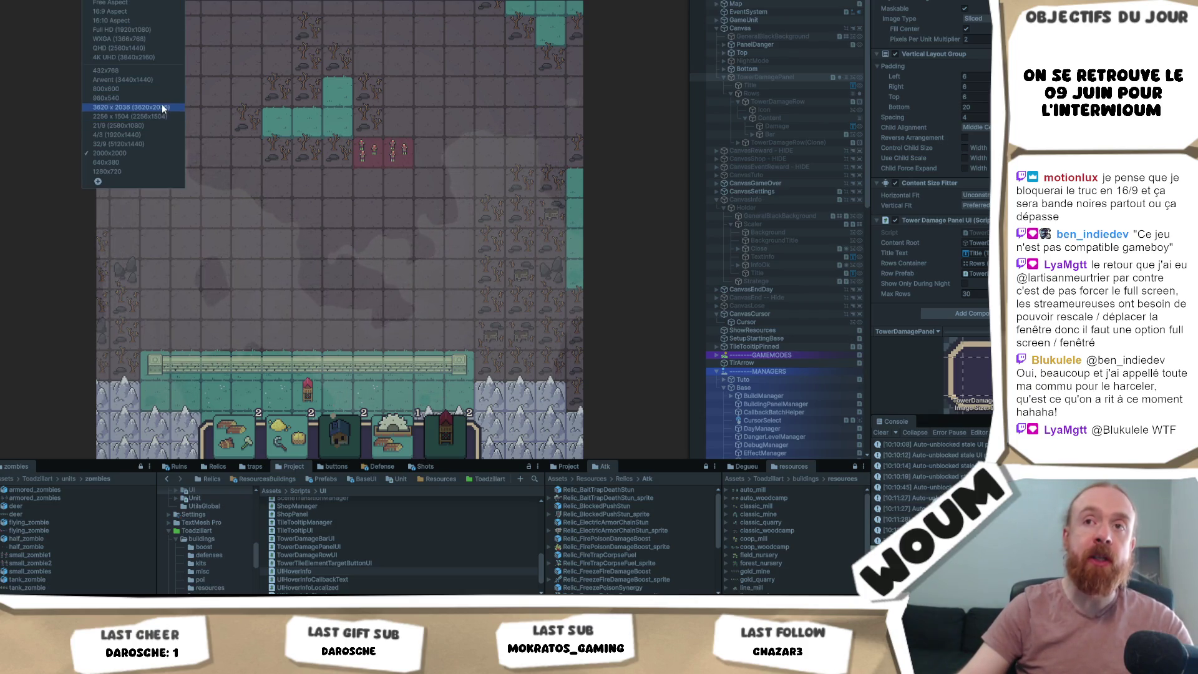
{"action": "left_click", "coordinate": [429, 187]}
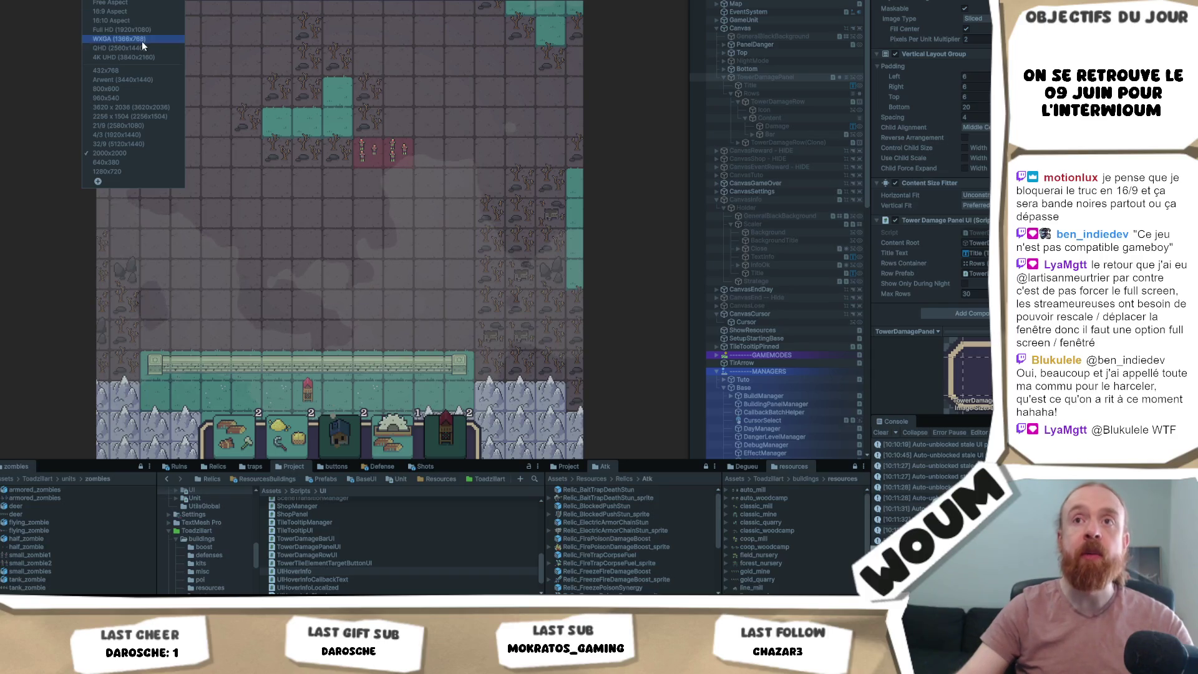
{"action": "left_click", "coordinate": [158, 11]}
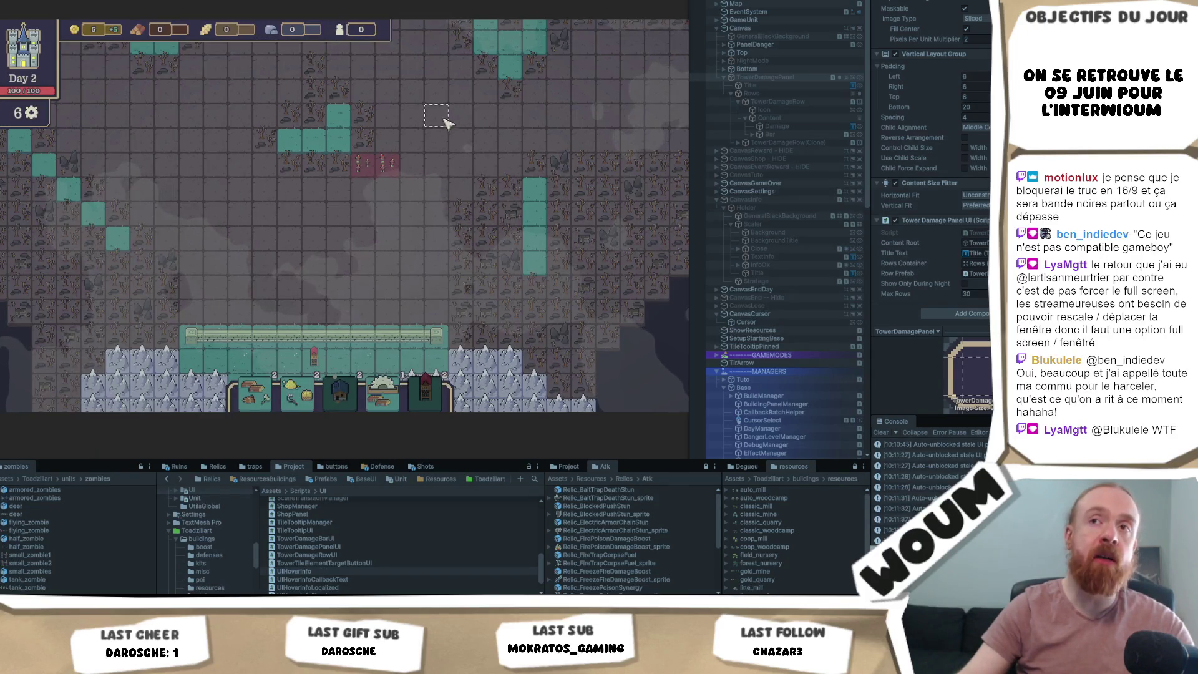
- Pan the map and reveal the discoverable fog tile below the castle
{"action": "mouse_move", "coordinate": [181, 35]}
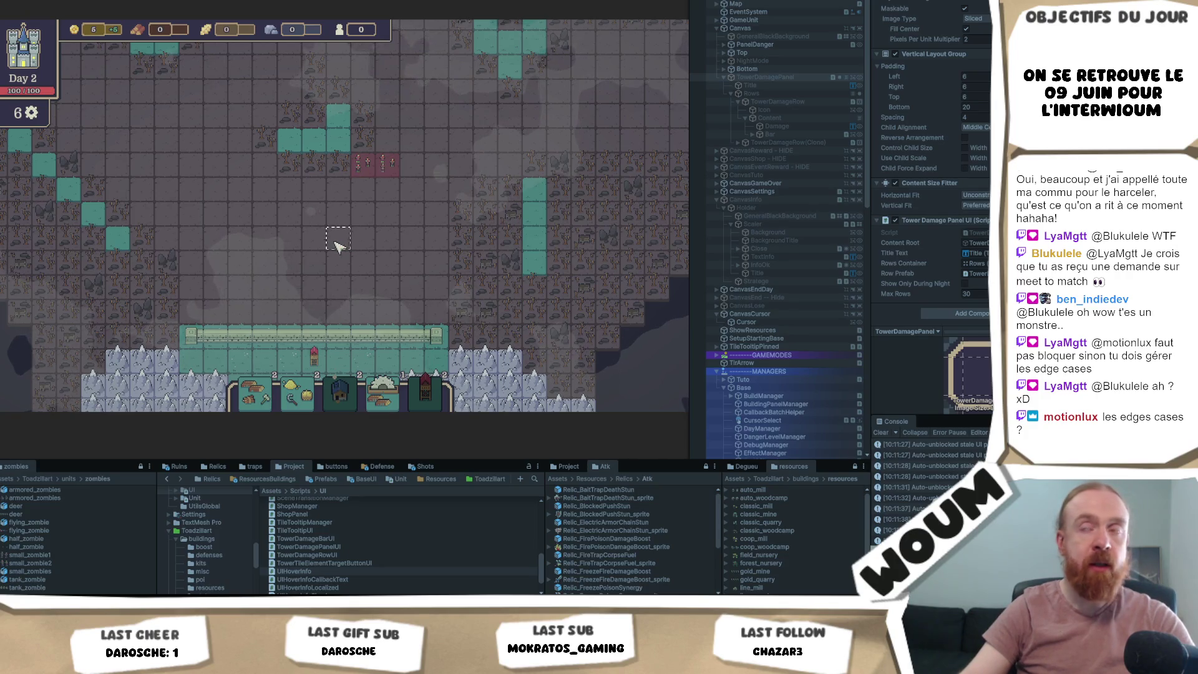
{"action": "mouse_move", "coordinate": [337, 246]}
{"action": "left_mouse_down"}
{"action": "mouse_move", "coordinate": [343, 235]}
{"action": "mouse_move", "coordinate": [328, 262]}
{"action": "mouse_move", "coordinate": [393, 193]}
{"action": "mouse_move", "coordinate": [403, 96]}
{"action": "left_mouse_up"}
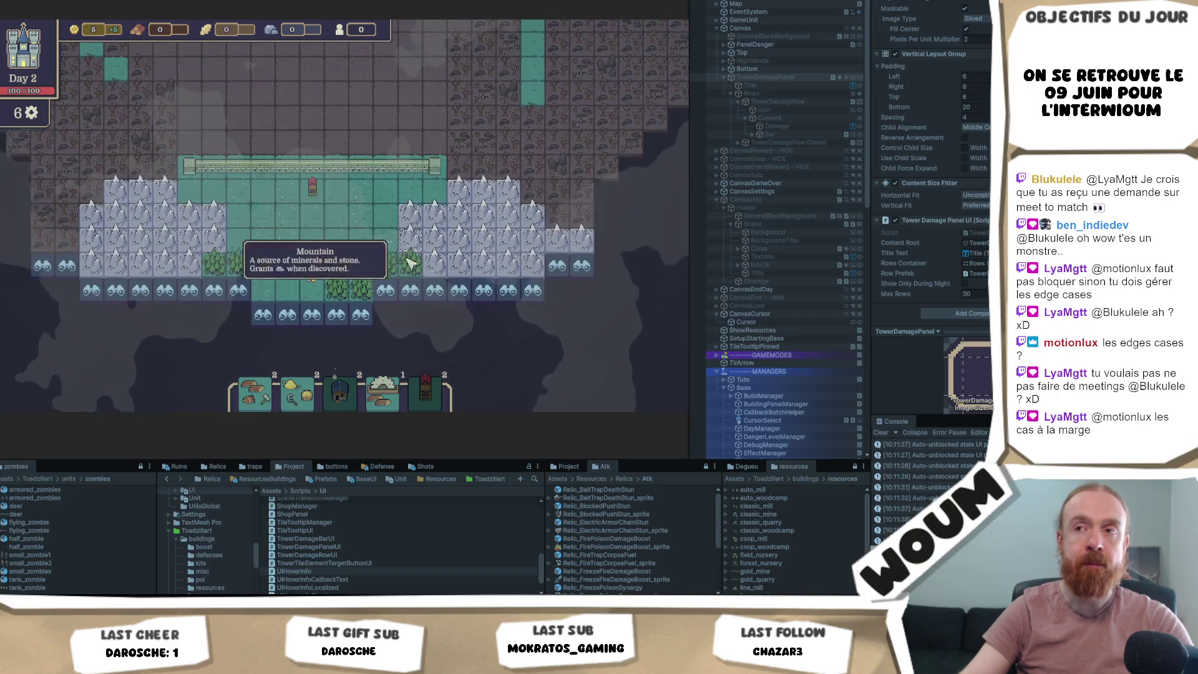
{"action": "left_click", "coordinate": [360, 318]}
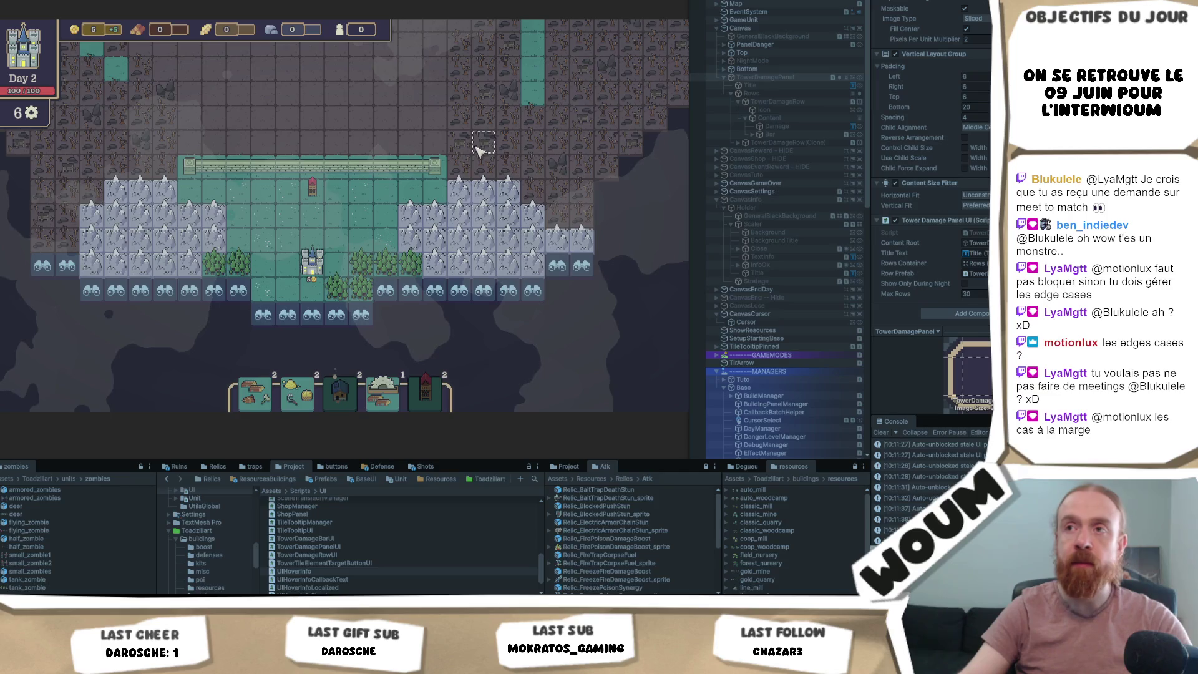
{"action": "left_click_drag", "start_coordinate": [450, 190], "coordinate": [402, 259]}
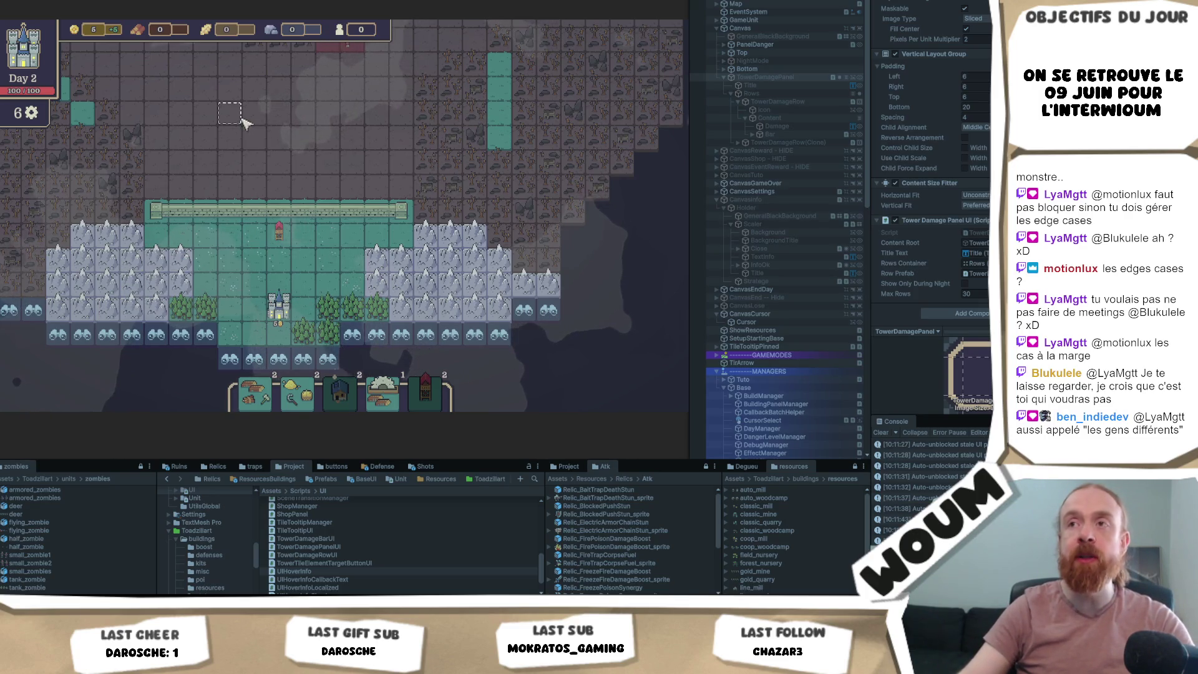
- Reveal two fog tiles beneath the castle, uncovering forest and gaining 5 wood
{"action": "key", "text": "a"}
{"action": "key", "text": "w"}
{"action": "key", "text": "s"}
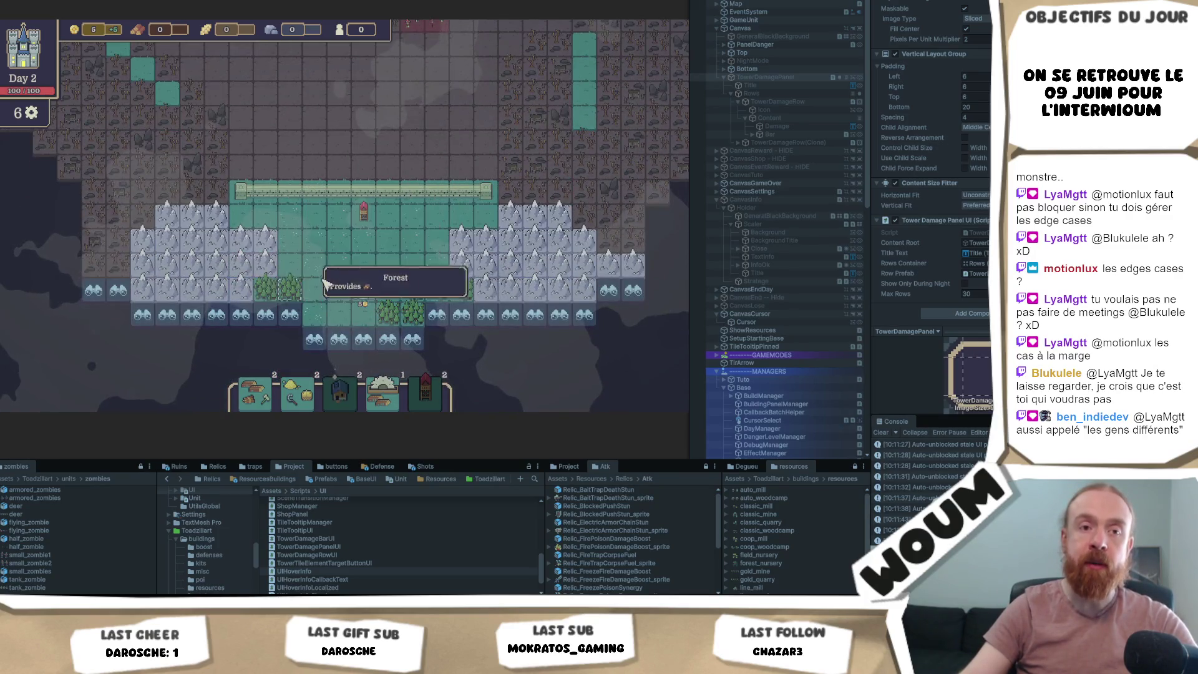
{"action": "key", "text": "s"}
{"action": "key", "text": "d"}
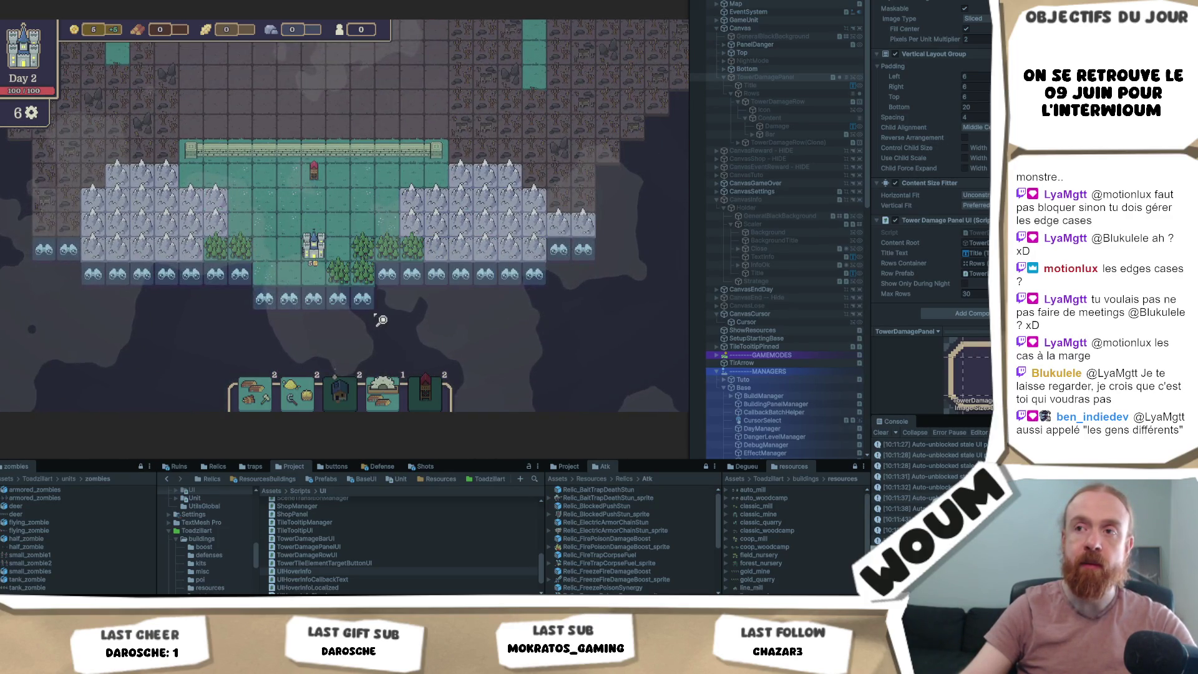
{"action": "left_click", "coordinate": [362, 299]}
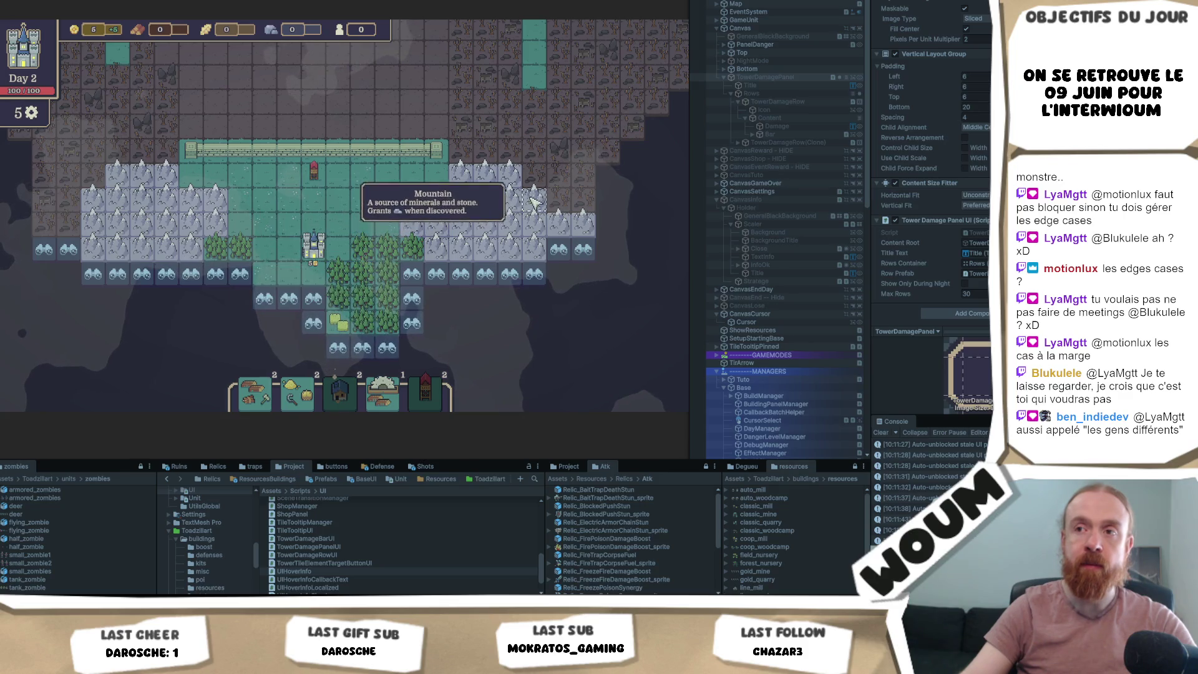
{"action": "left_click", "coordinate": [420, 302]}
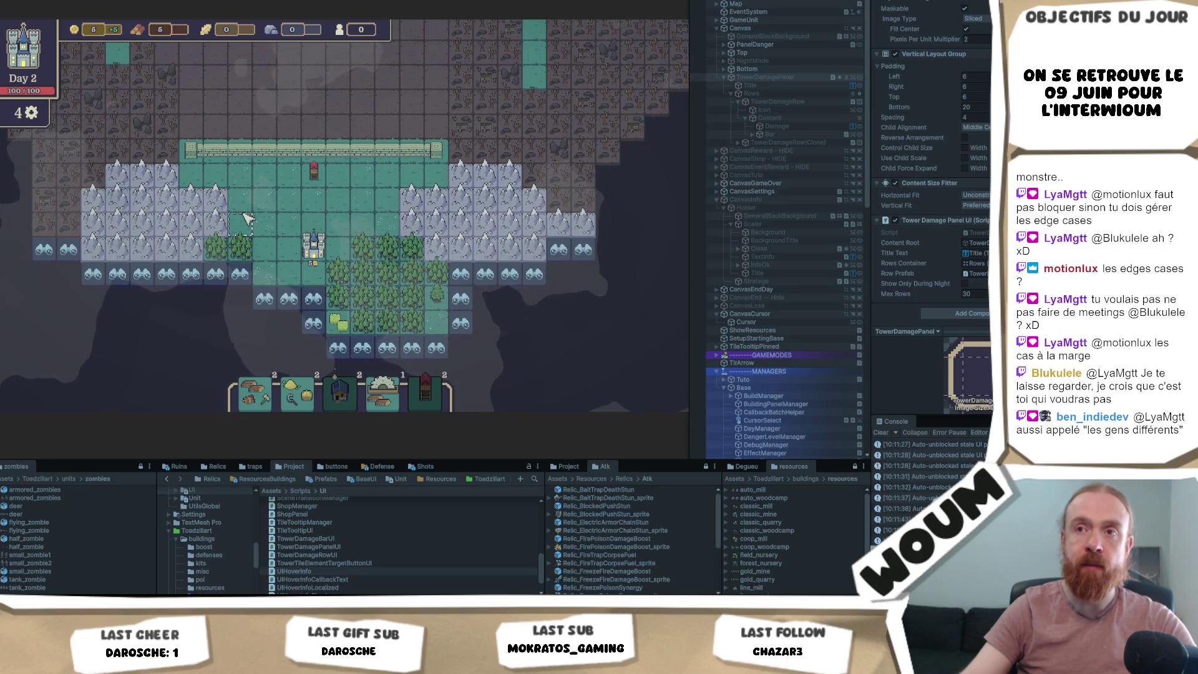
{"action": "left_click_drag", "start_coordinate": [245, 217], "coordinate": [276, 268]}
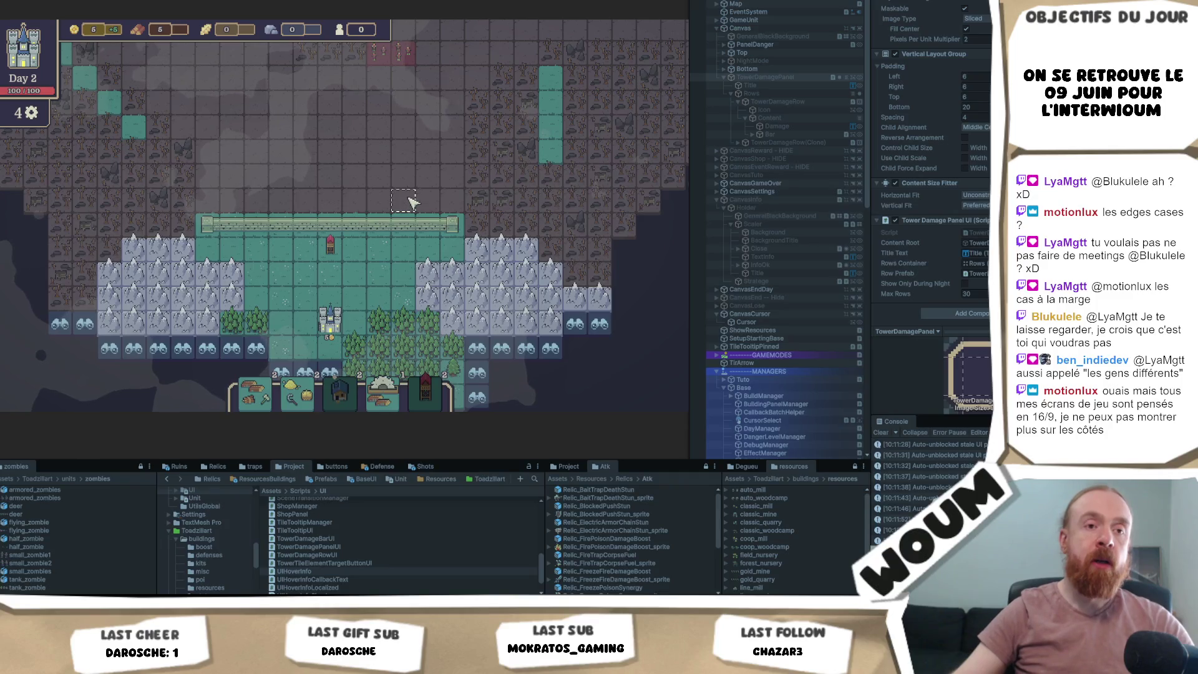
{"action": "left_click", "coordinate": [112, 1]}
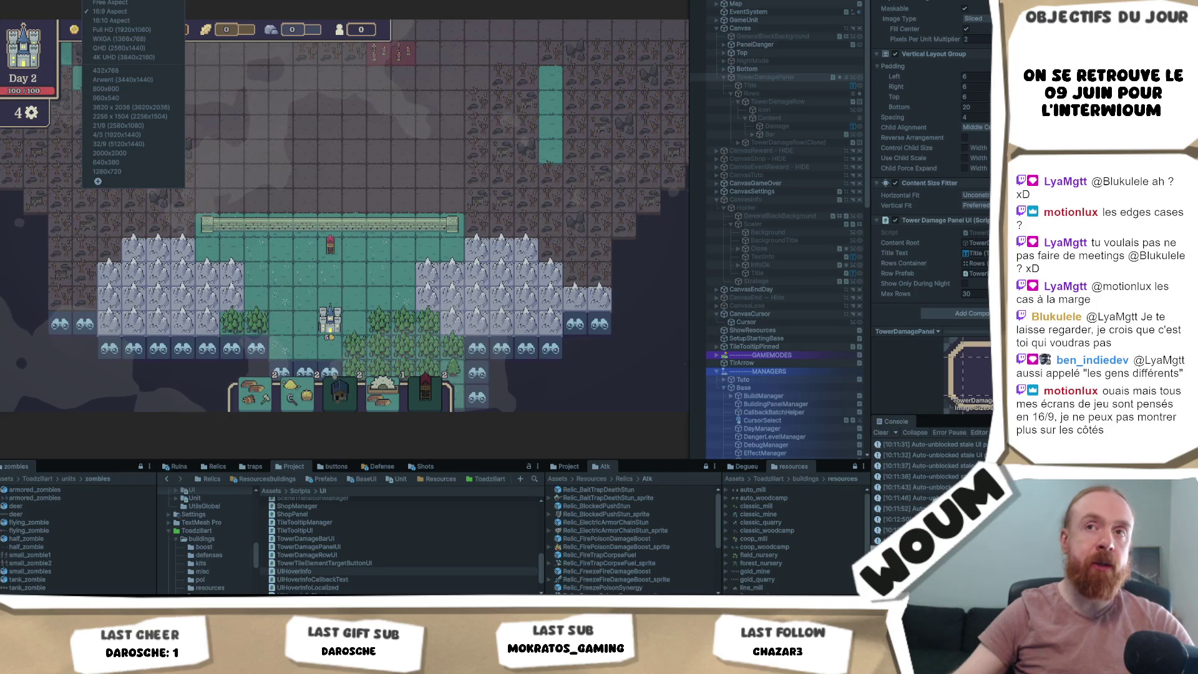
{"action": "left_click", "coordinate": [469, 136]}
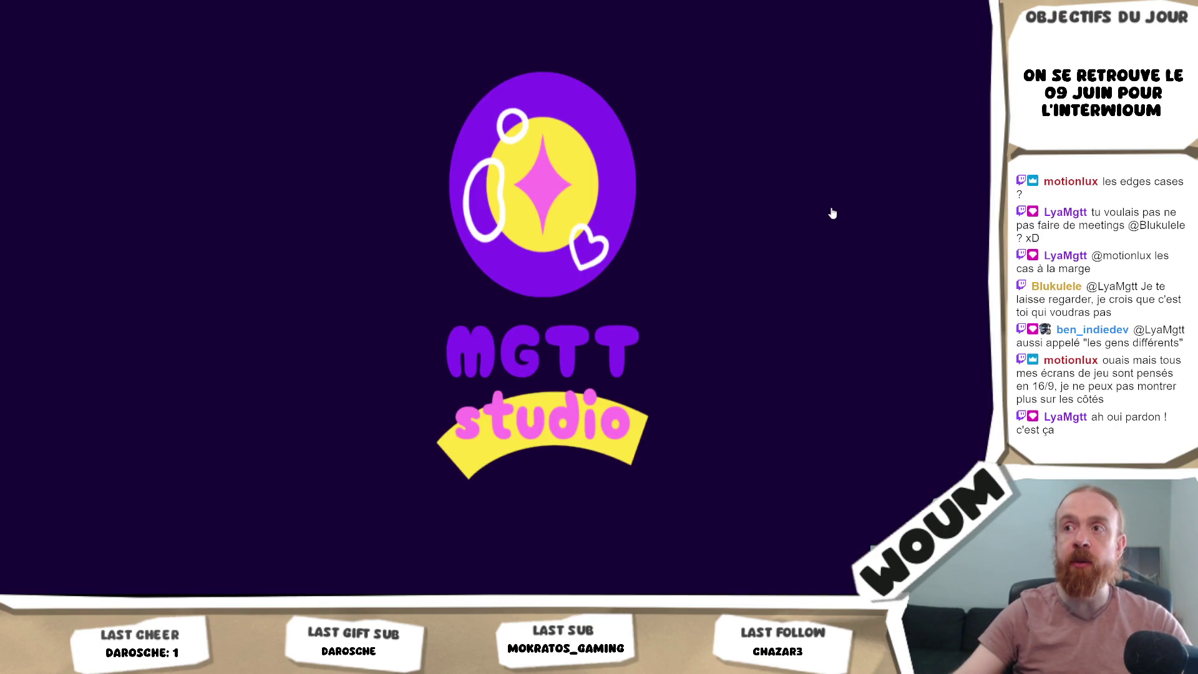
- Bring up the Magical Greenhouse pause menu and go into its settings screen
{"action": "key", "text": "Escape"}
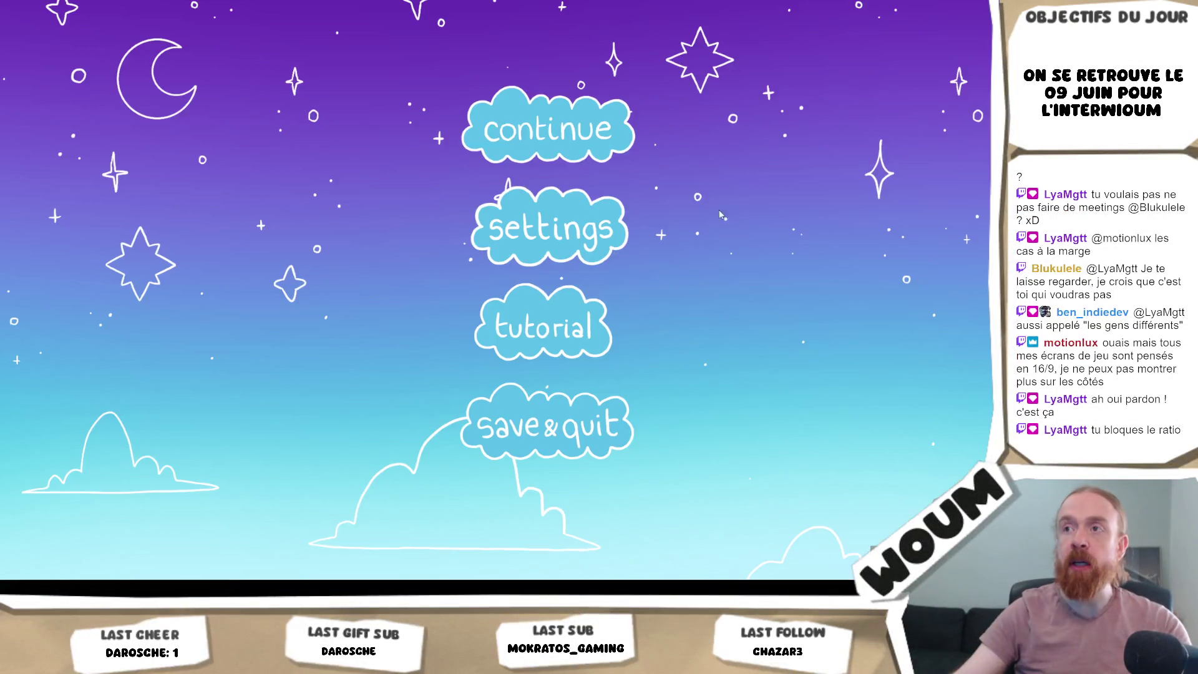
{"action": "left_click", "coordinate": [591, 226]}
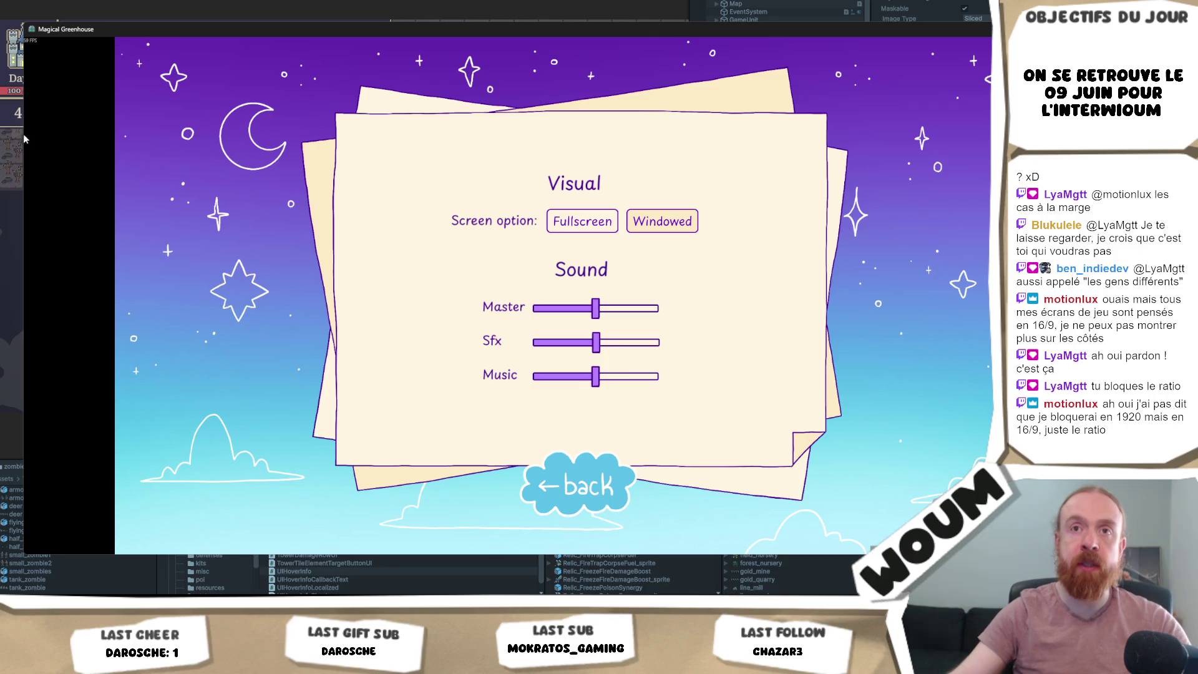
- Shrink the Magical Greenhouse window, move it to the left, then close the standalone build
{"action": "left_click_drag", "start_coordinate": [23, 139], "coordinate": [605, 138]}
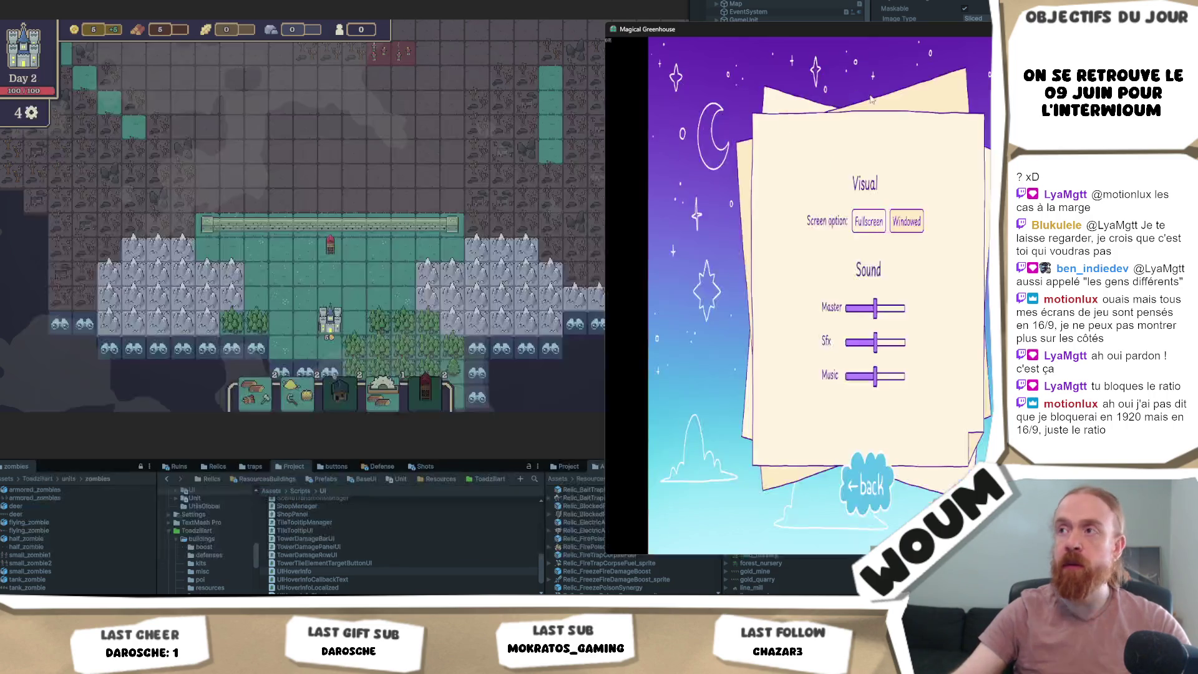
{"action": "left_click_drag", "start_coordinate": [881, 35], "coordinate": [362, 37]}
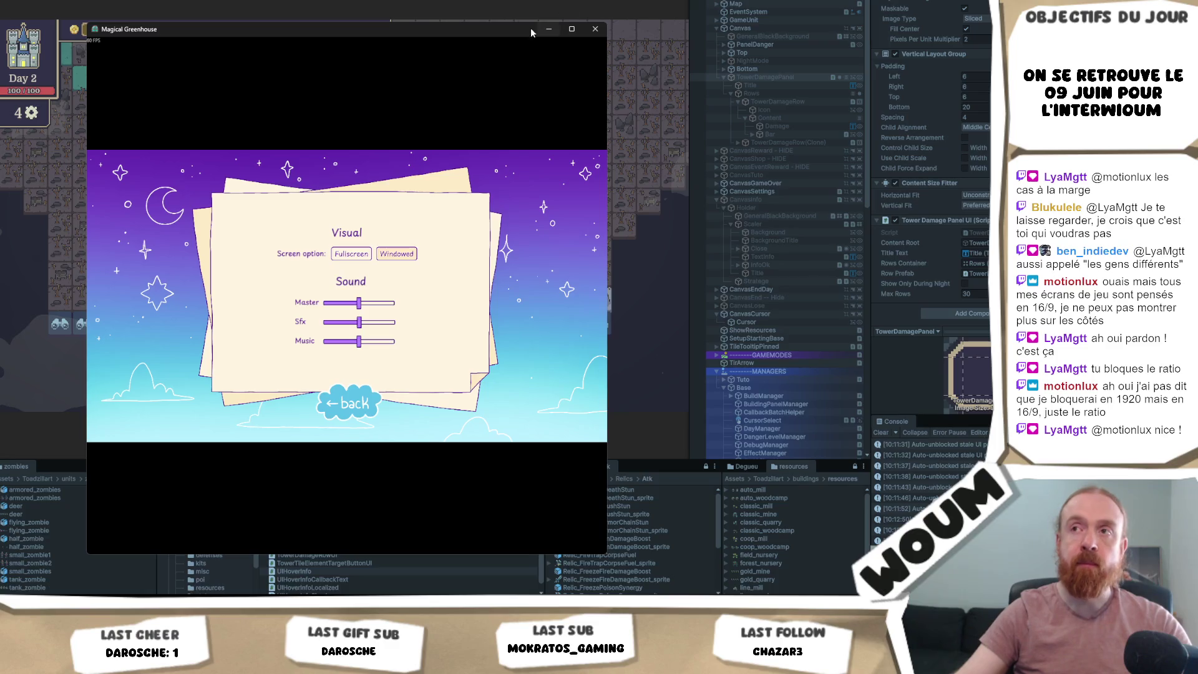
{"action": "left_click", "coordinate": [593, 30]}
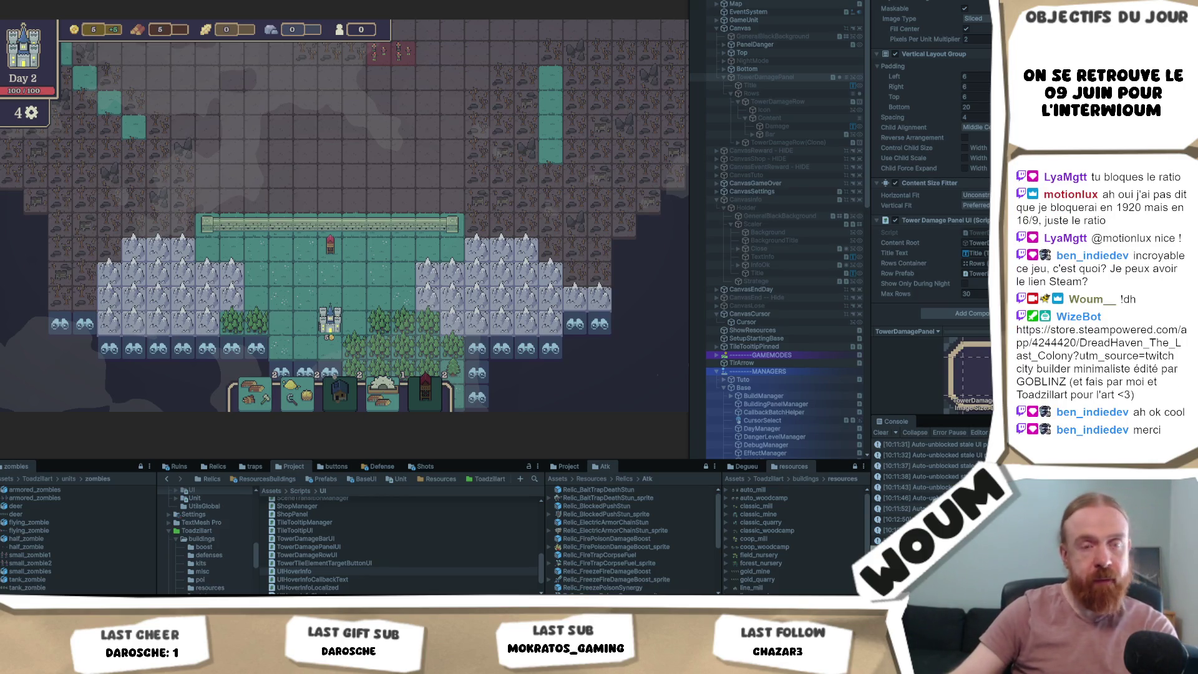
- Pan the map downward in the editor's Game view while playing
{"action": "mouse_move", "coordinate": [405, 196]}
{"action": "left_mouse_down"}
{"action": "mouse_move", "coordinate": [402, 235]}
{"action": "mouse_move", "coordinate": [382, 225]}
{"action": "mouse_move", "coordinate": [391, 158]}
{"action": "mouse_move", "coordinate": [370, 256]}
{"action": "left_mouse_up"}
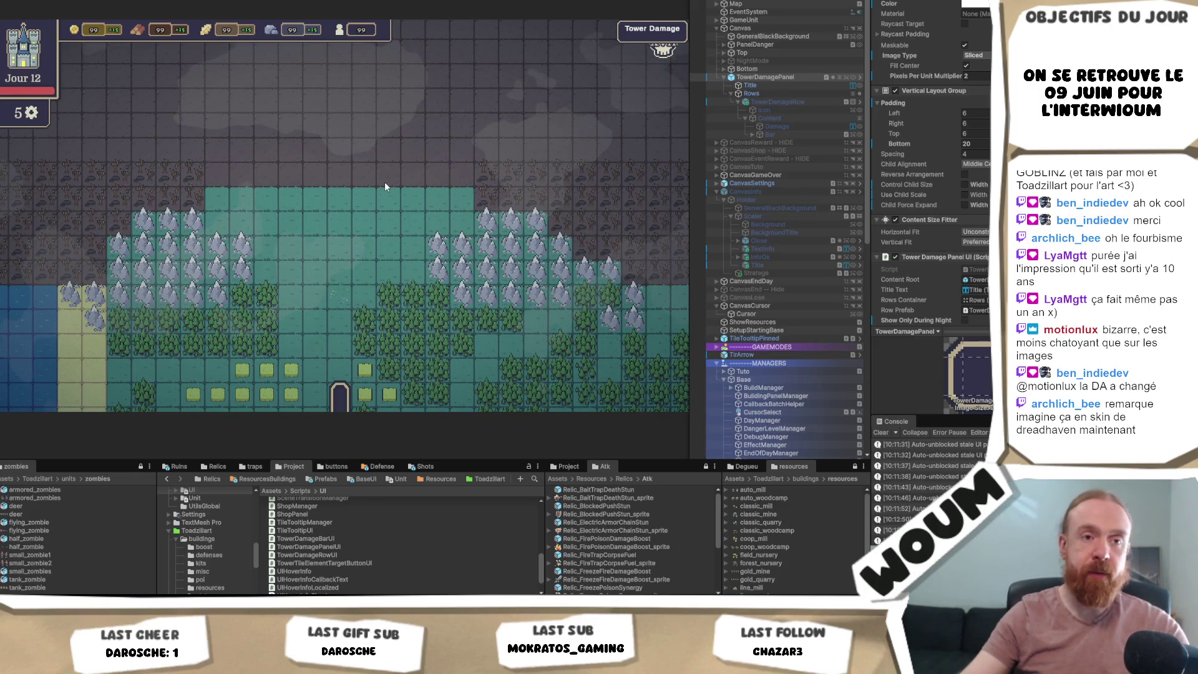
- Drag the Game view splitter left so the Hierarchy panel gets wider
{"action": "scroll", "coordinate": [911, 262], "scroll_direction": "down", "scroll_amount": 2}
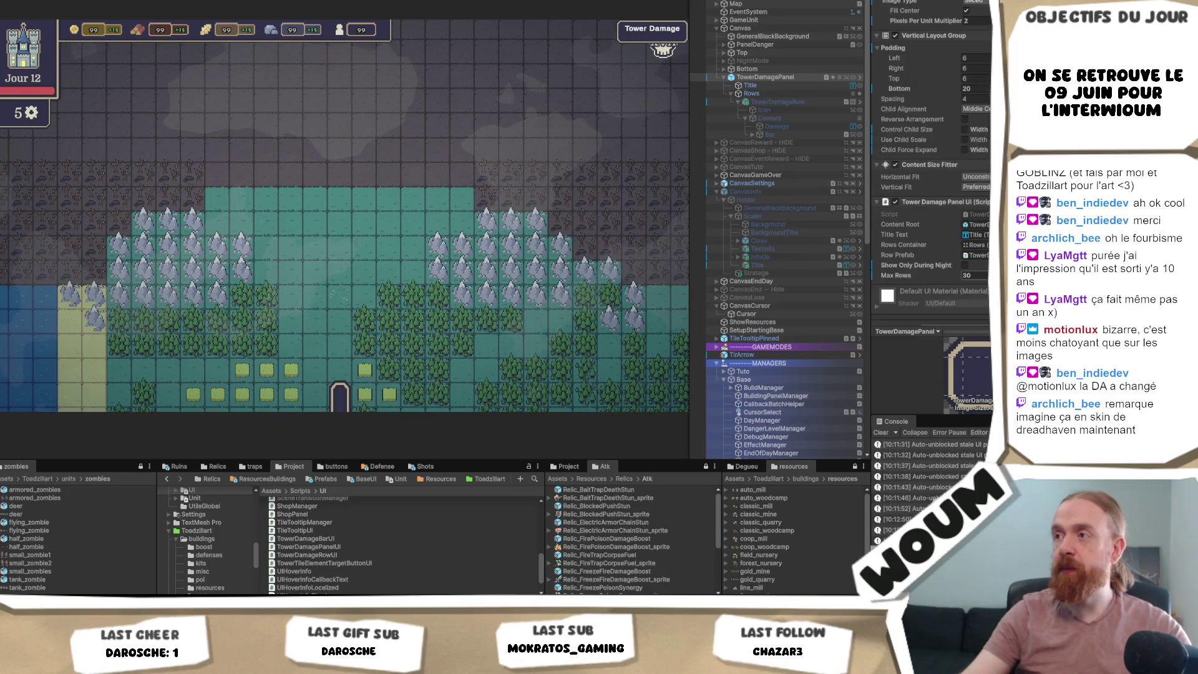
{"action": "scroll", "coordinate": [930, 187], "scroll_direction": "down", "scroll_amount": 1}
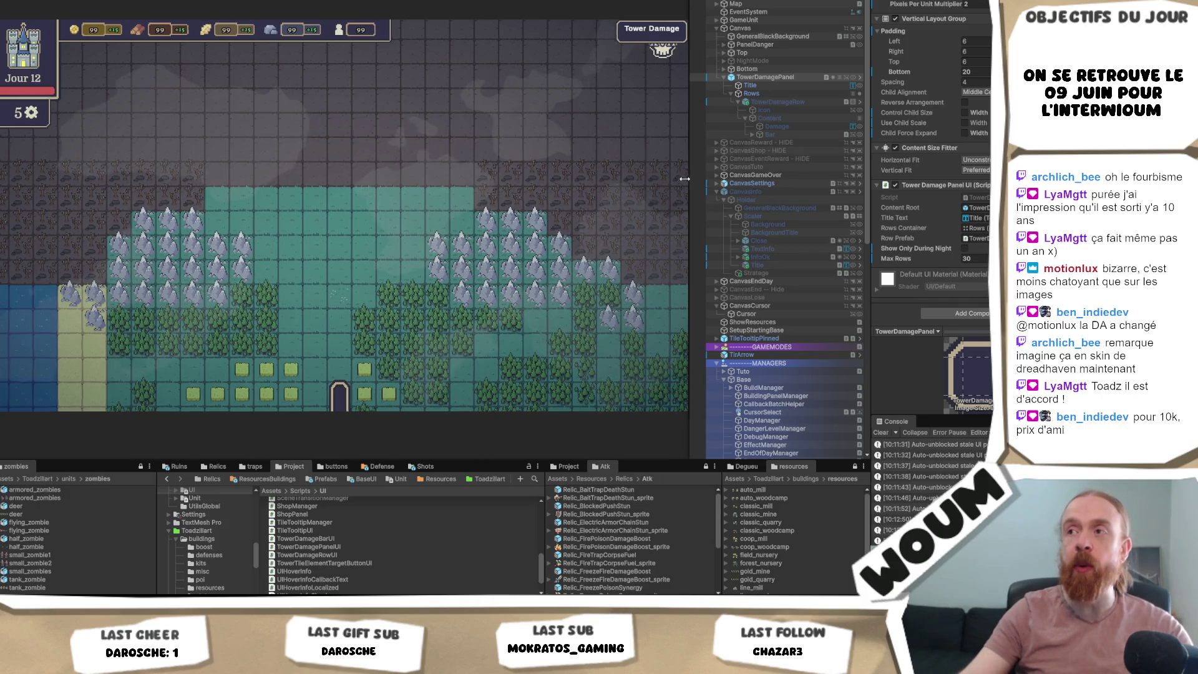
{"action": "mouse_move", "coordinate": [689, 177]}
{"action": "left_mouse_down"}
{"action": "mouse_move", "coordinate": [666, 182]}
{"action": "mouse_move", "coordinate": [710, 189]}
{"action": "left_mouse_up"}
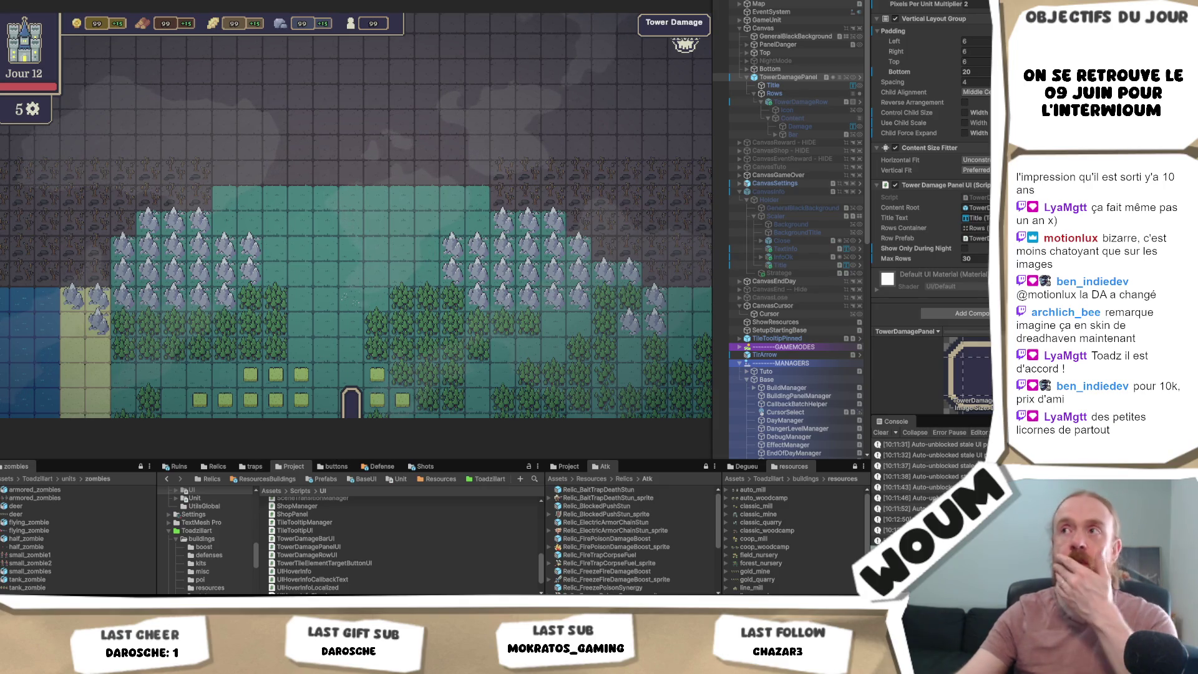
{"action": "key", "text": "alt+f"}
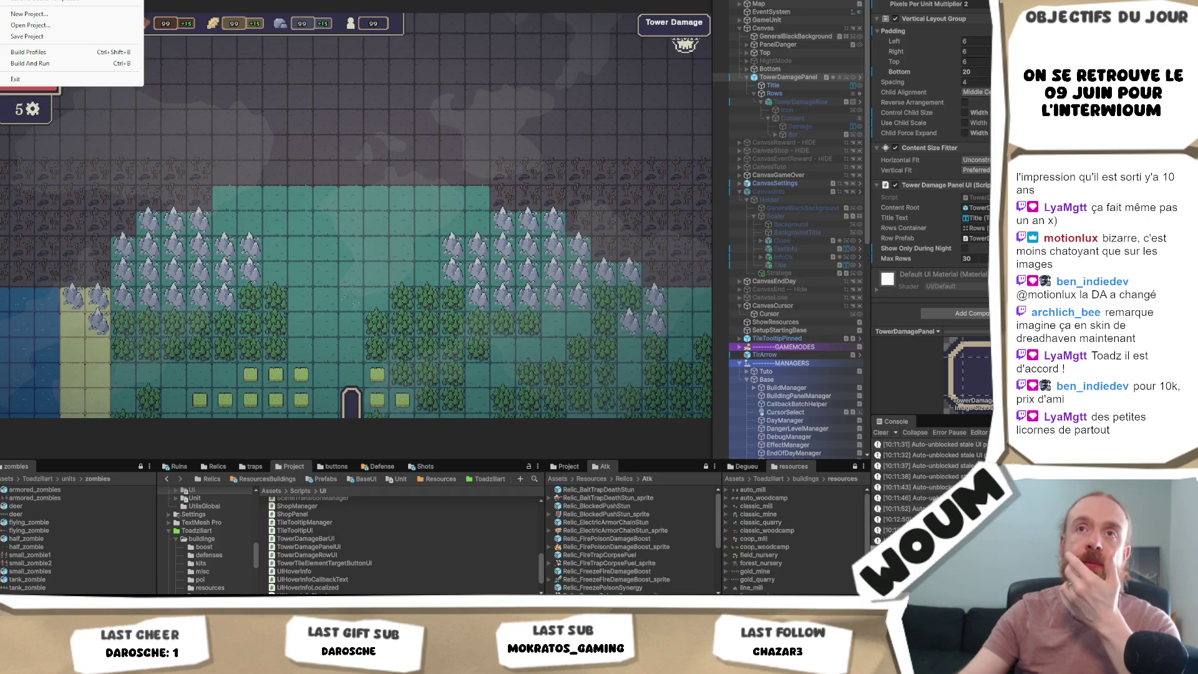
- Load the DreadHaven main-menu scene from recent scenes, then start a new scene with Ctrl+N
{"action": "mouse_move", "coordinate": [68, 2]}
{"action": "left_click", "coordinate": [193, 3]}
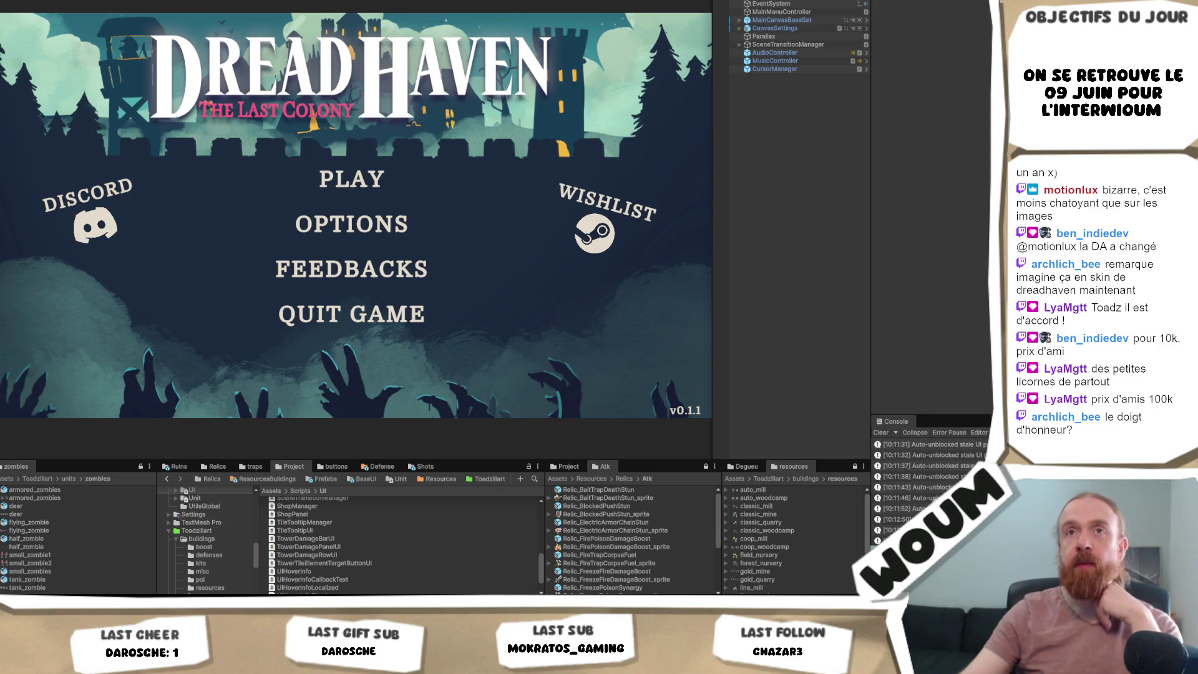
{"action": "key", "text": "alt+f"}
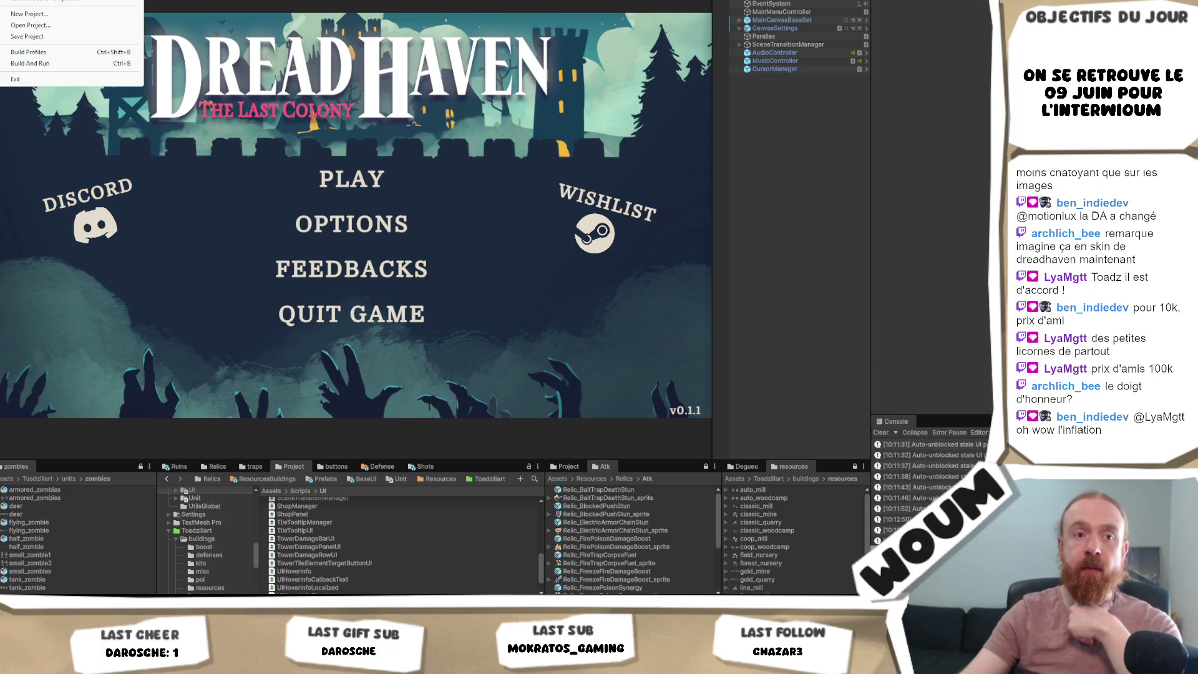
{"action": "key", "text": "ctrl+n"}
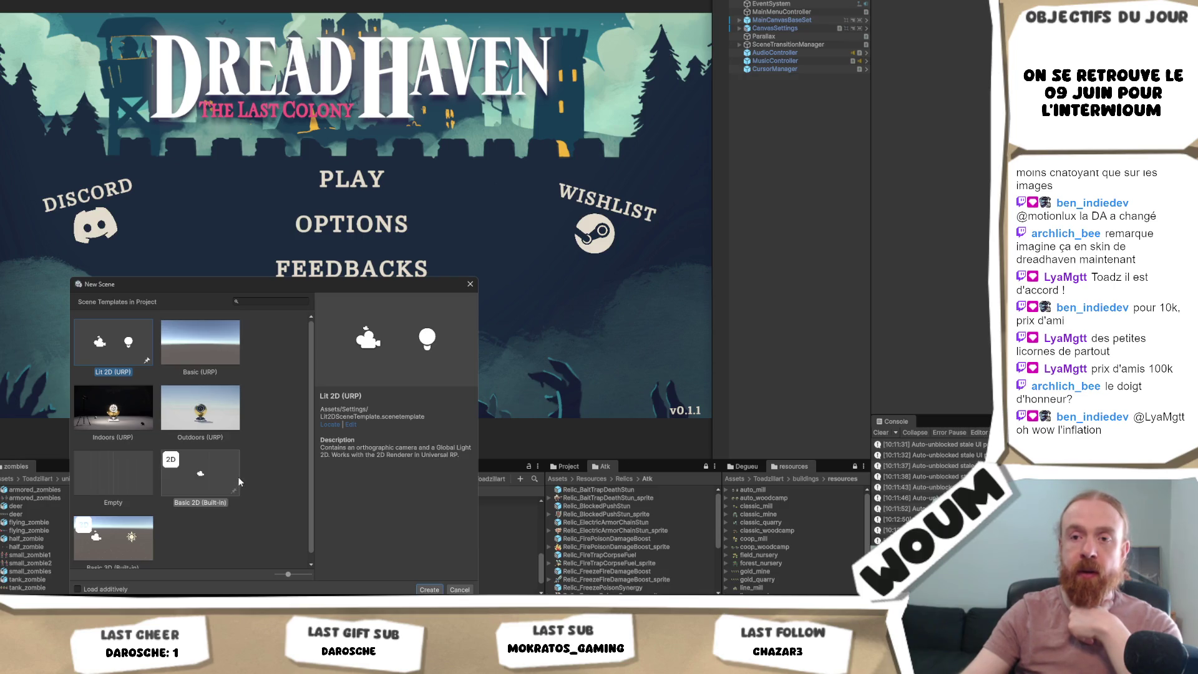
- Choose the Lit 2D (URP) template in the New Scene chooser and create the scene
{"action": "left_click_drag", "start_coordinate": [249, 285], "coordinate": [259, 125]}
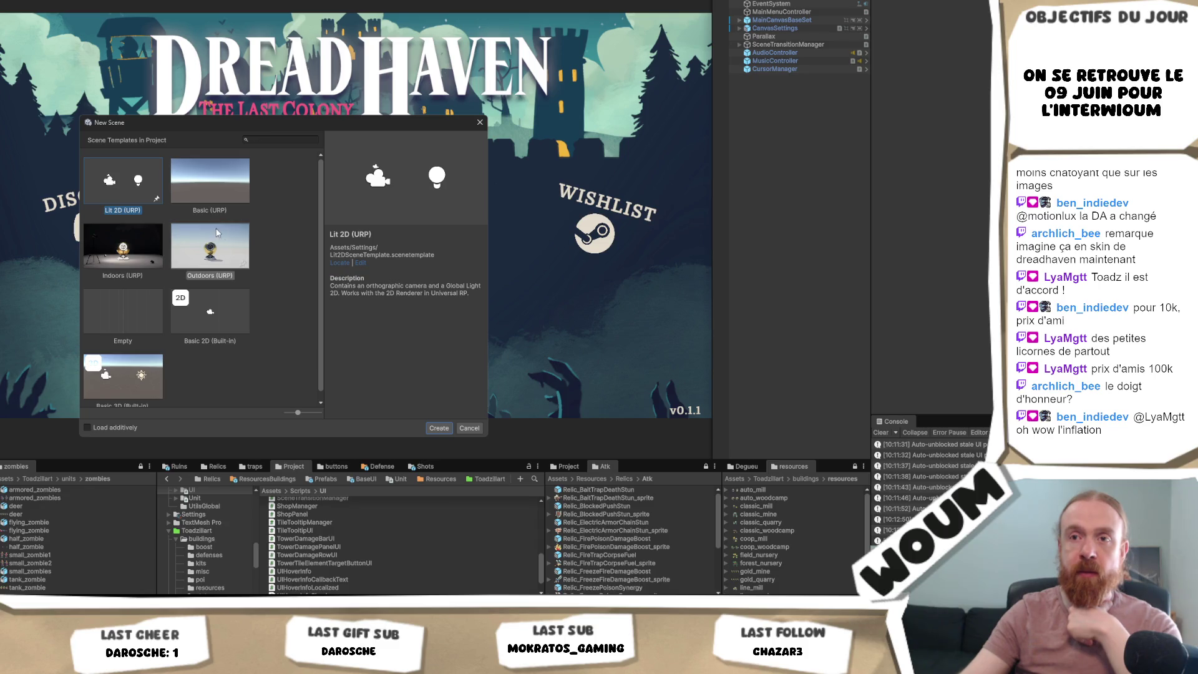
{"action": "left_click", "coordinate": [249, 211]}
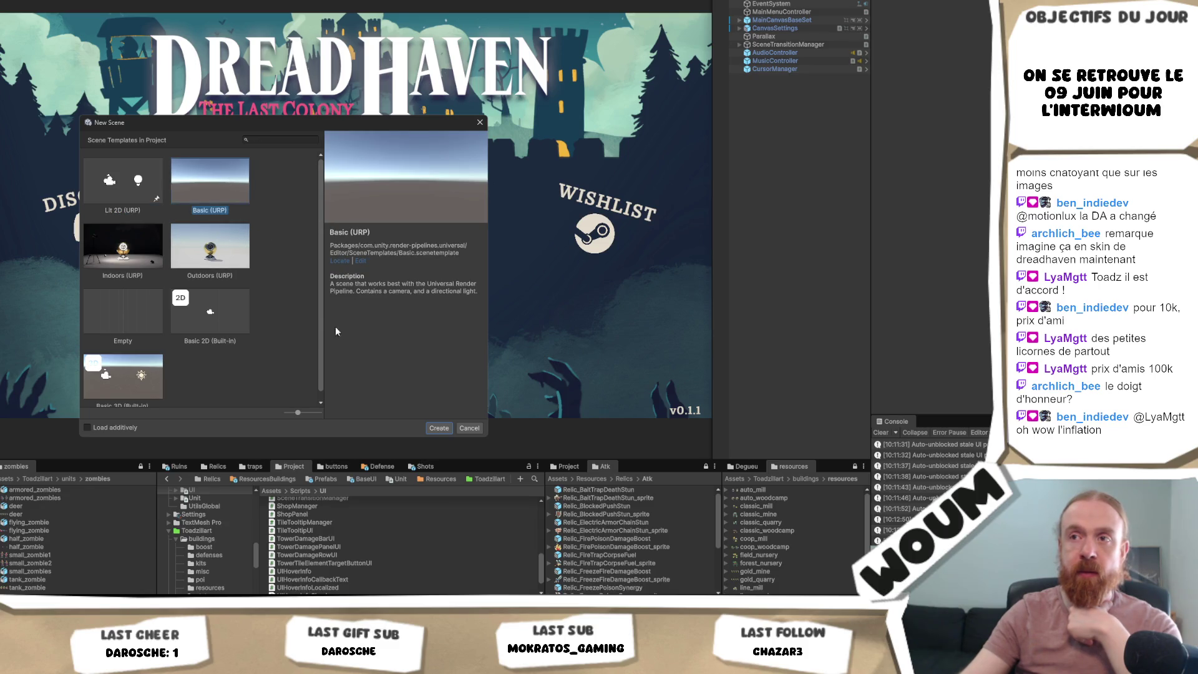
{"action": "scroll", "coordinate": [188, 333], "scroll_direction": "down", "scroll_amount": 1}
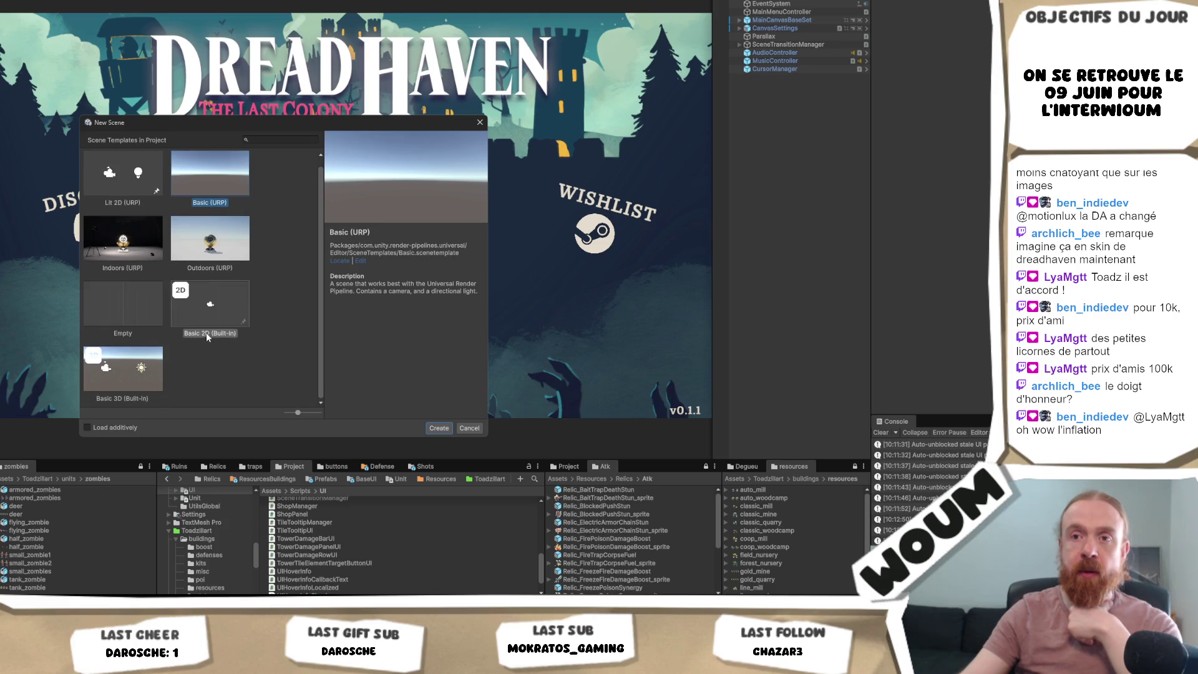
{"action": "left_click", "coordinate": [144, 179]}
{"action": "scroll", "coordinate": [252, 274], "scroll_direction": "up", "scroll_amount": 1}
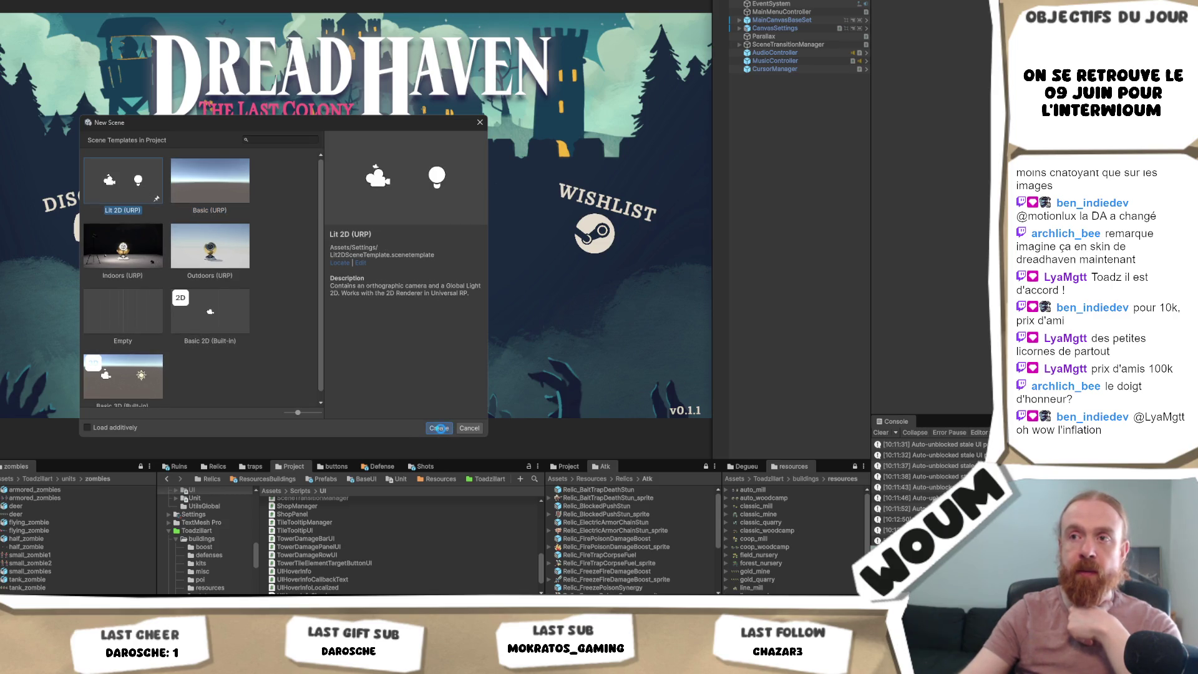
{"action": "key", "text": "Escape"}
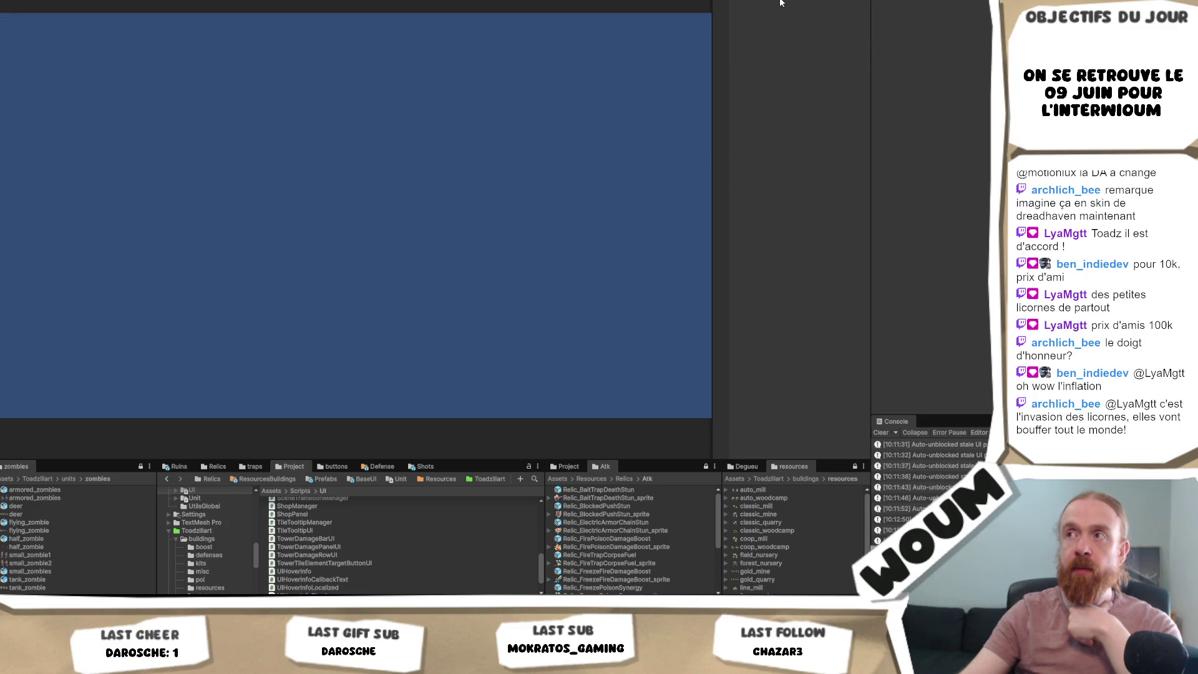
- Run the new empty scene in Play mode, then start saving it with Ctrl+S
{"action": "left_click", "coordinate": [773, 1]}
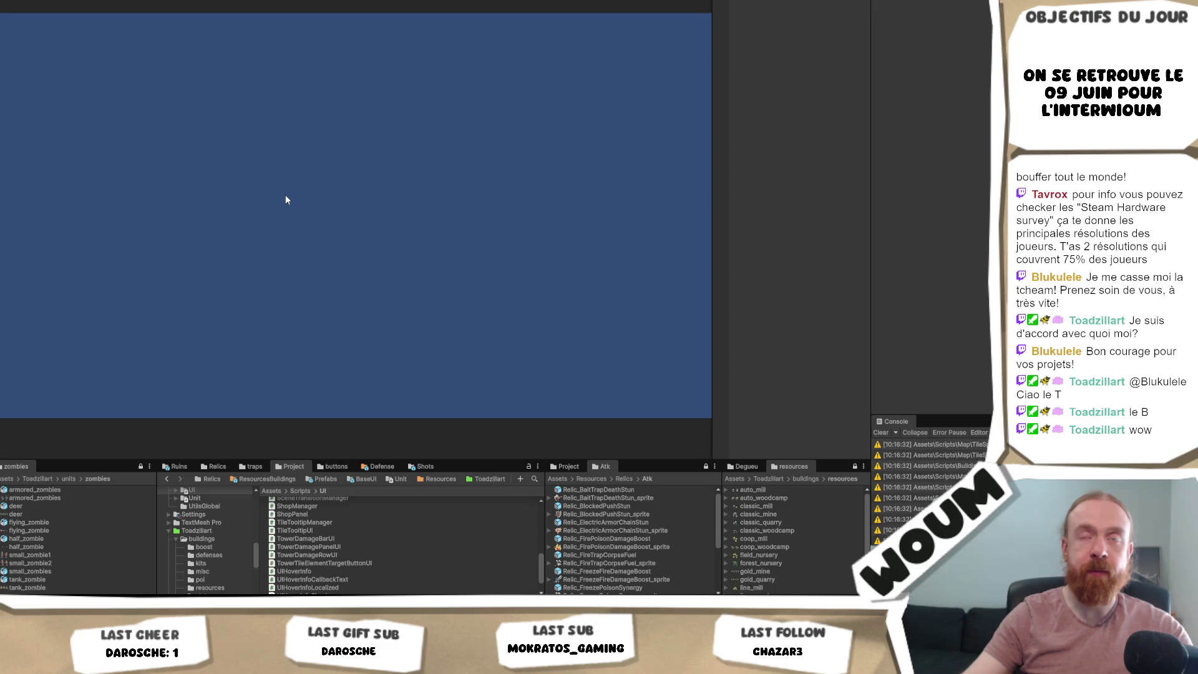
{"action": "right_click", "coordinate": [758, 5]}
{"action": "key", "text": "Escape"}
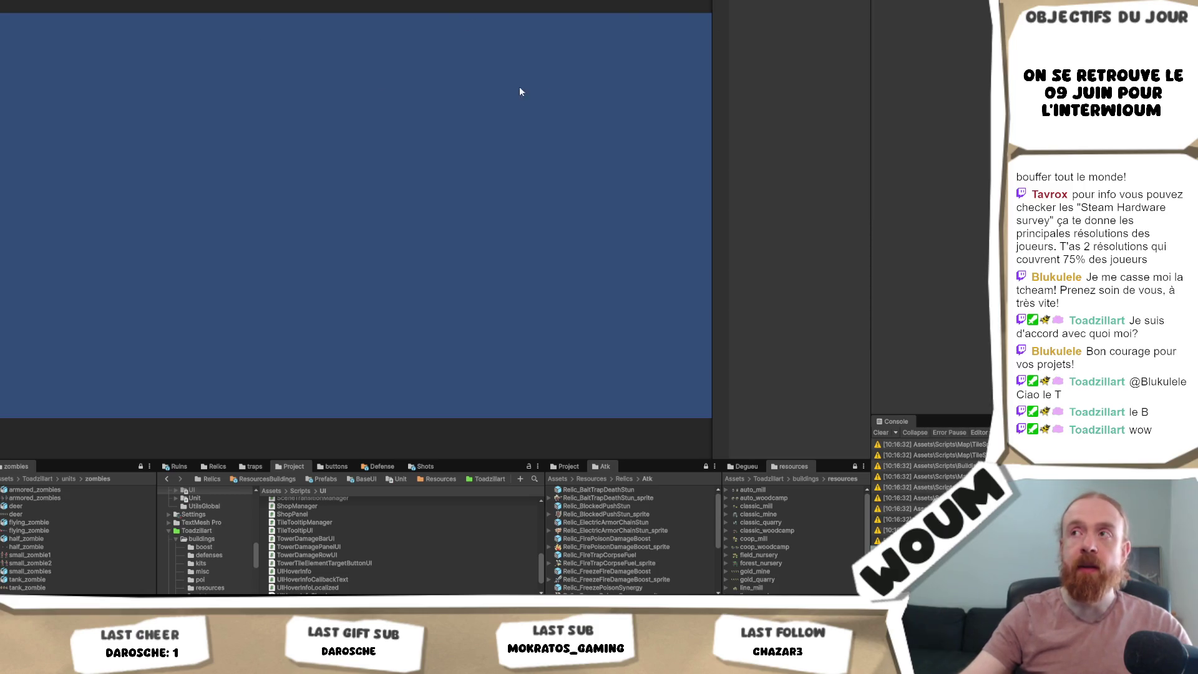
{"action": "key", "text": "ctrl+s"}
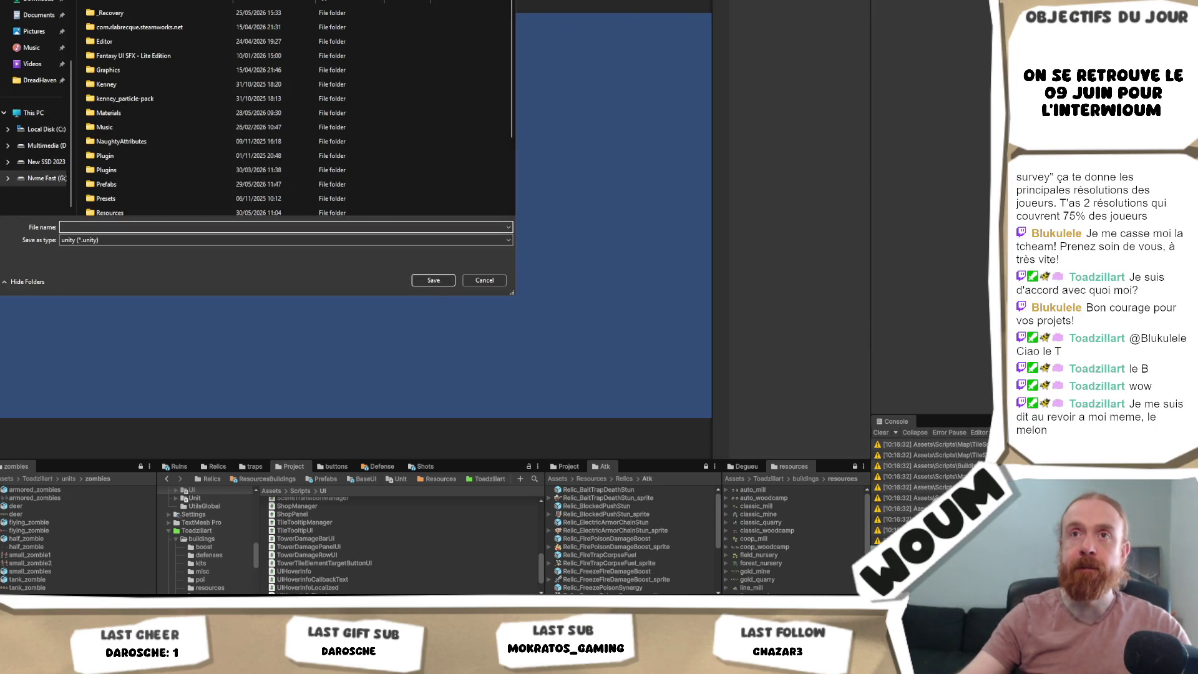
- Save the new scene into the project's Assets/Scenes folder
{"action": "scroll", "coordinate": [156, 168], "scroll_direction": "down", "scroll_amount": 2}
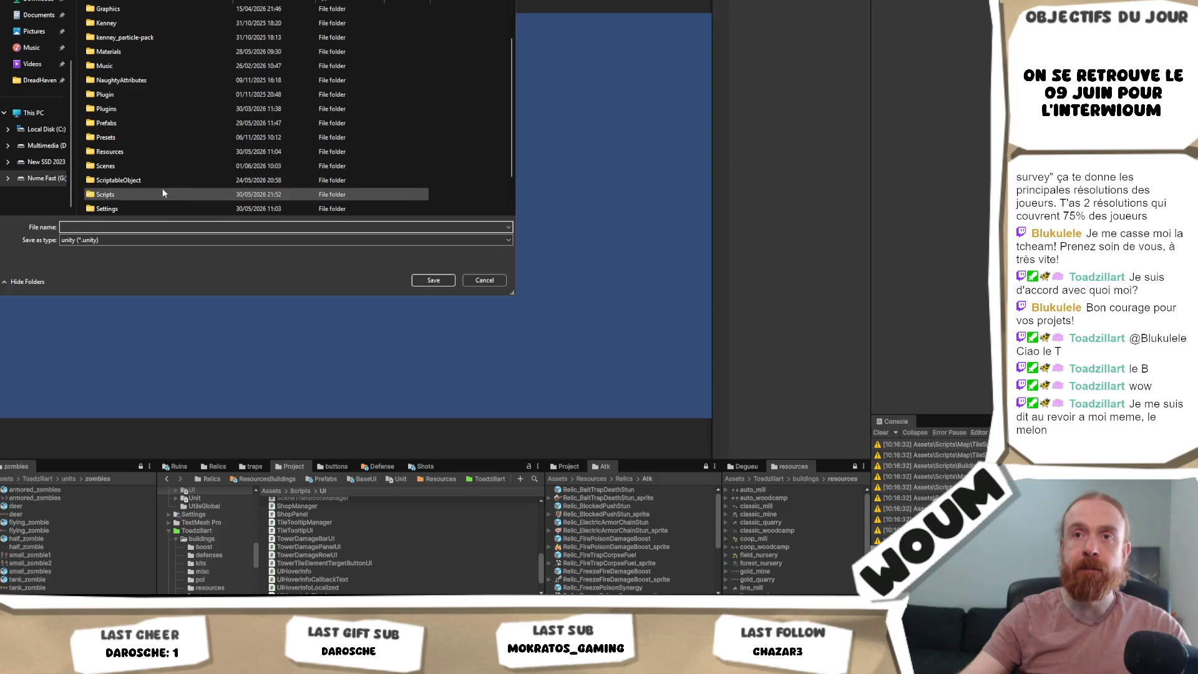
{"action": "double_click", "coordinate": [125, 166]}
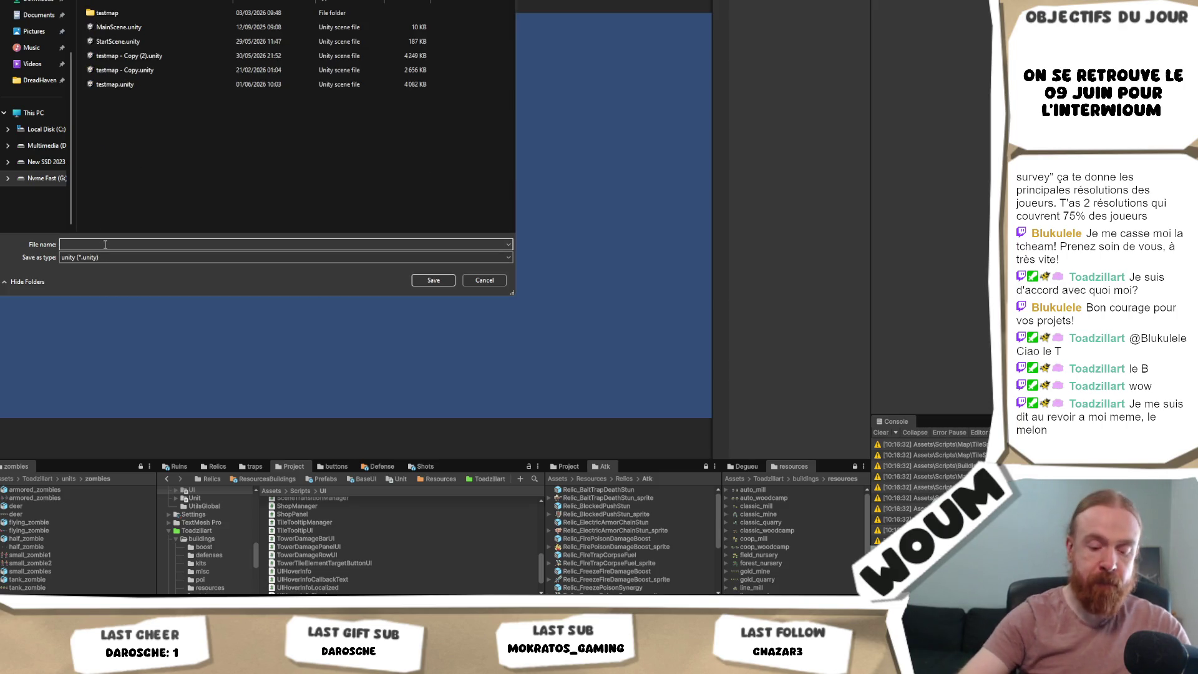
{"action": "type", "text": "lang"}
{"action": "key", "text": "Return"}
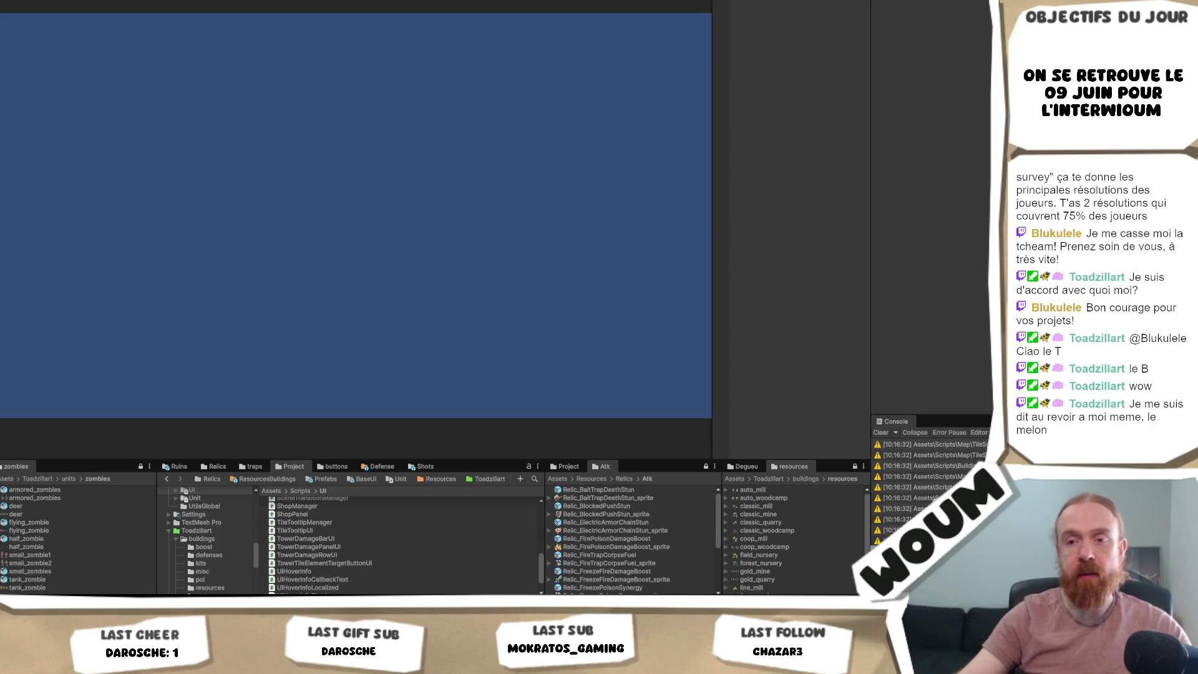
{"action": "key", "text": "alt+Tab"}
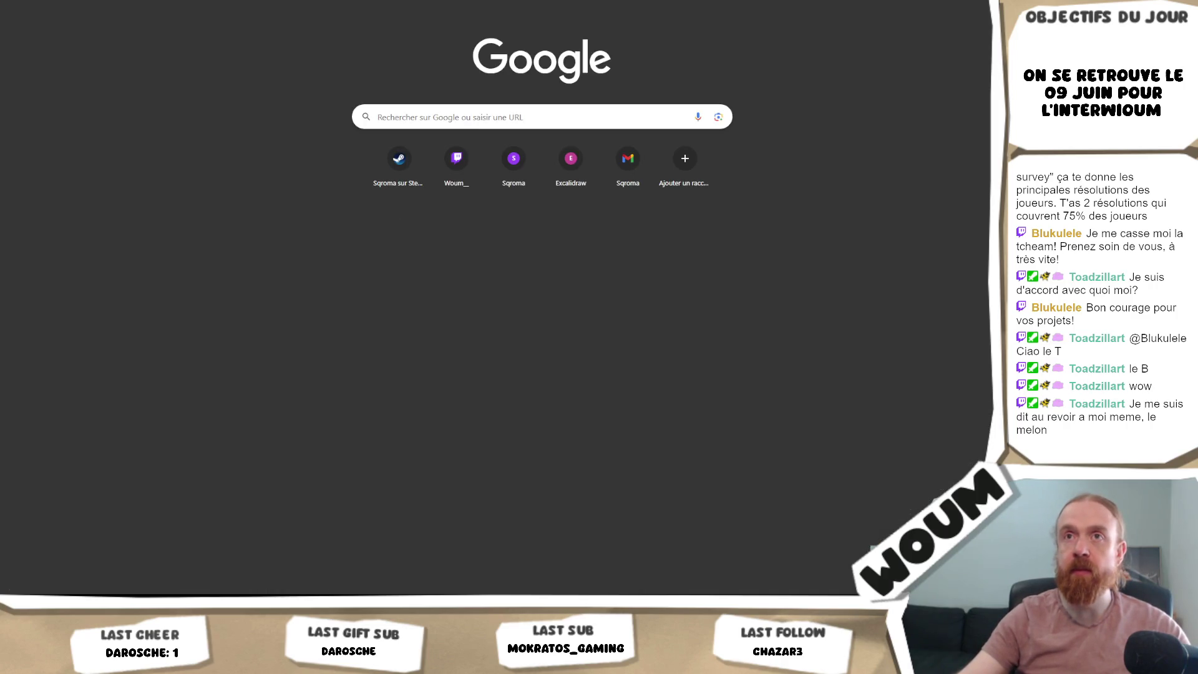
- Show the Steam Survey April 2026 page and scroll down to its summary table
{"action": "key", "text": "ctrl+Tab"}
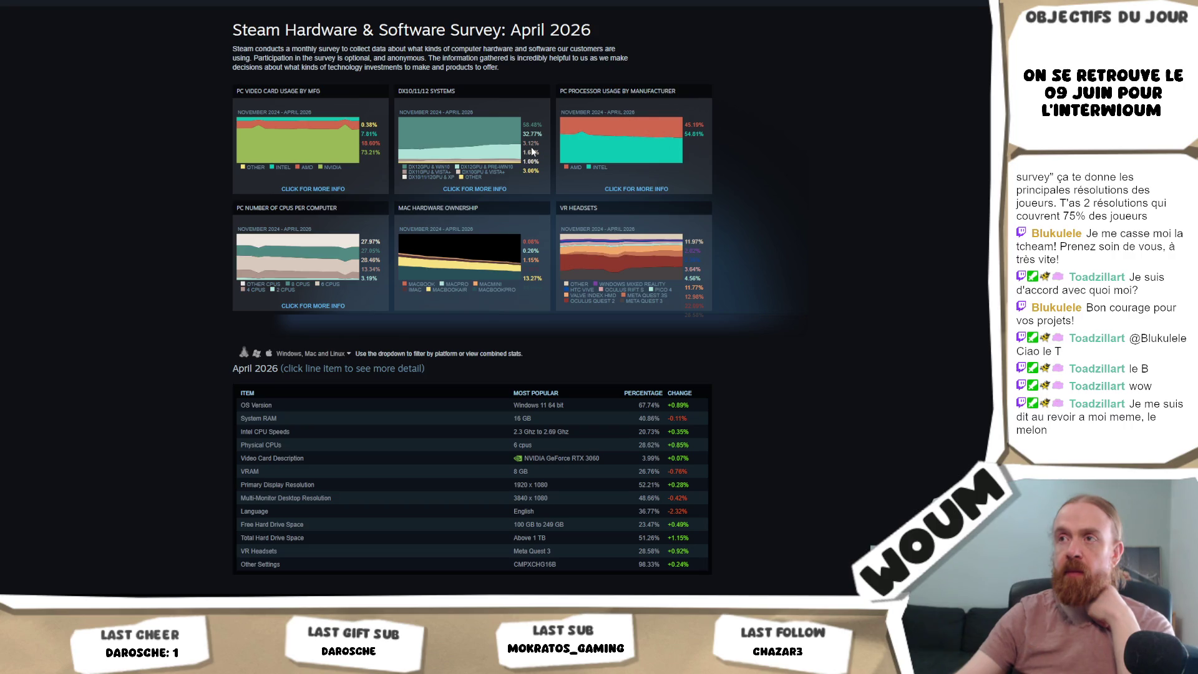
{"action": "mouse_move", "coordinate": [672, 146]}
{"action": "scroll", "coordinate": [799, 180], "scroll_direction": "down", "scroll_amount": 2}
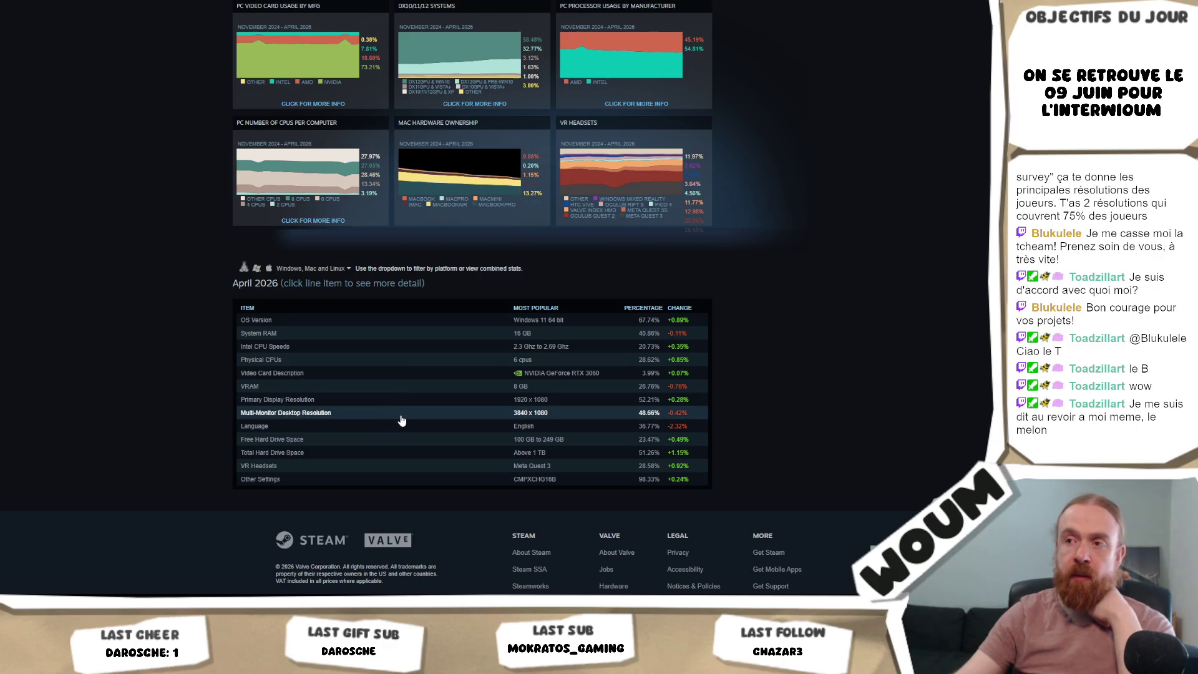
{"action": "left_click", "coordinate": [480, 403]}
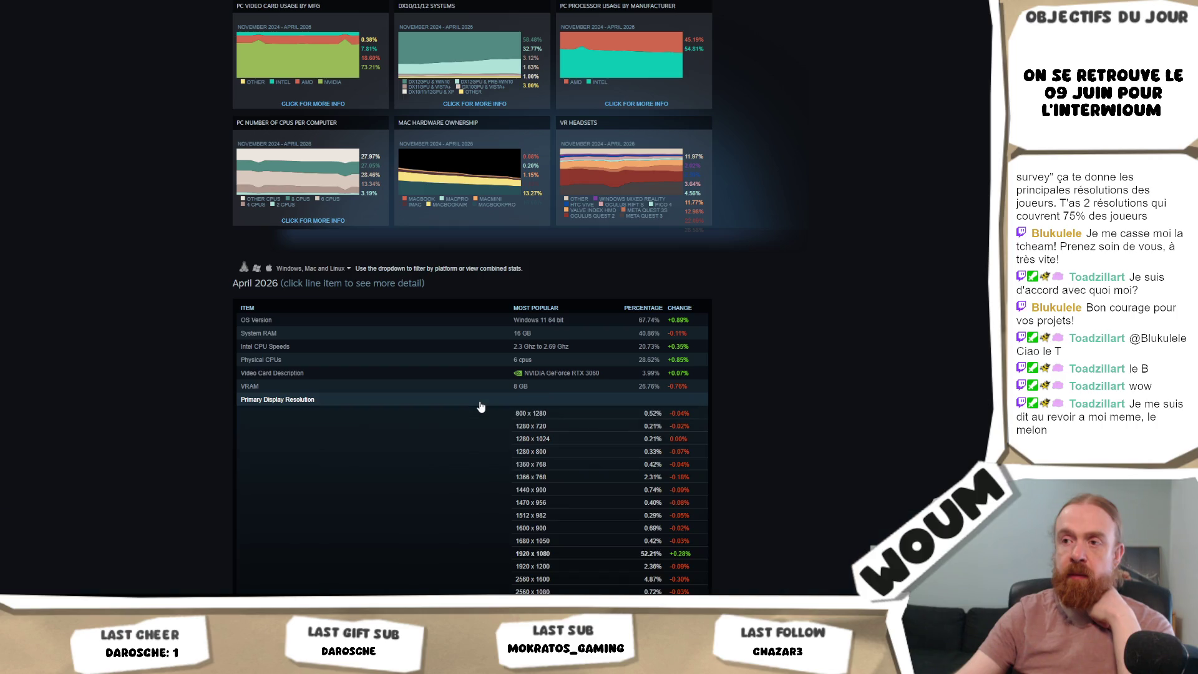
{"action": "scroll", "coordinate": [841, 436], "scroll_direction": "down", "scroll_amount": 1}
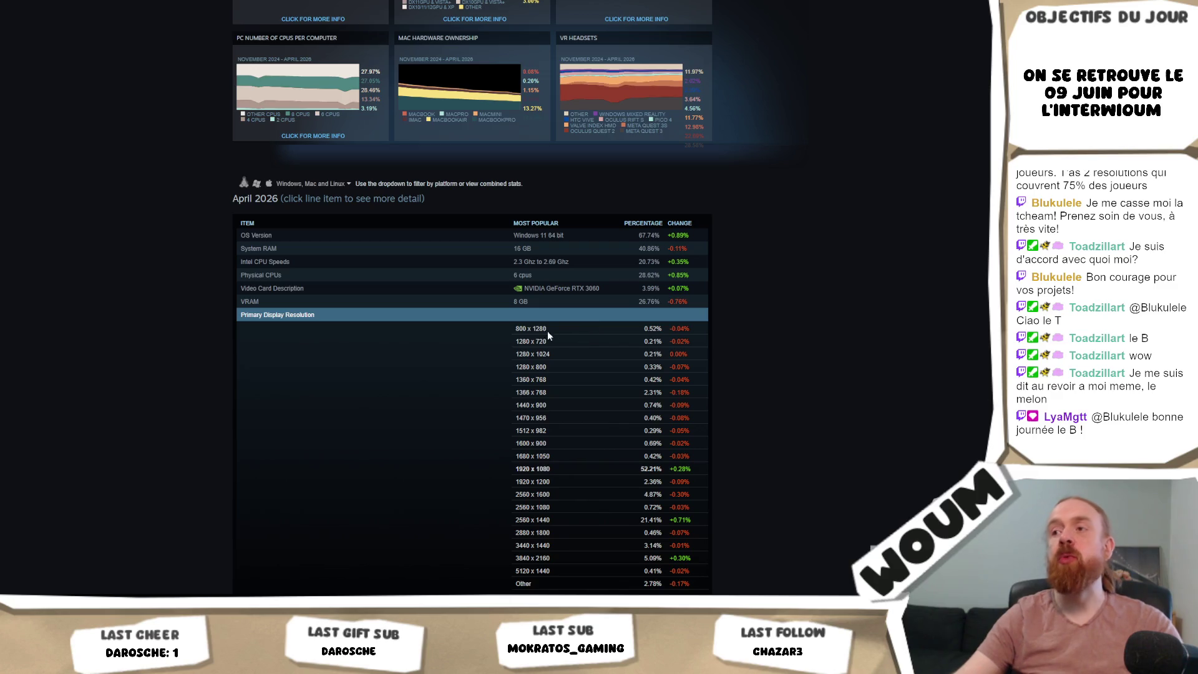
{"action": "left_click_drag", "start_coordinate": [548, 331], "coordinate": [493, 331]}
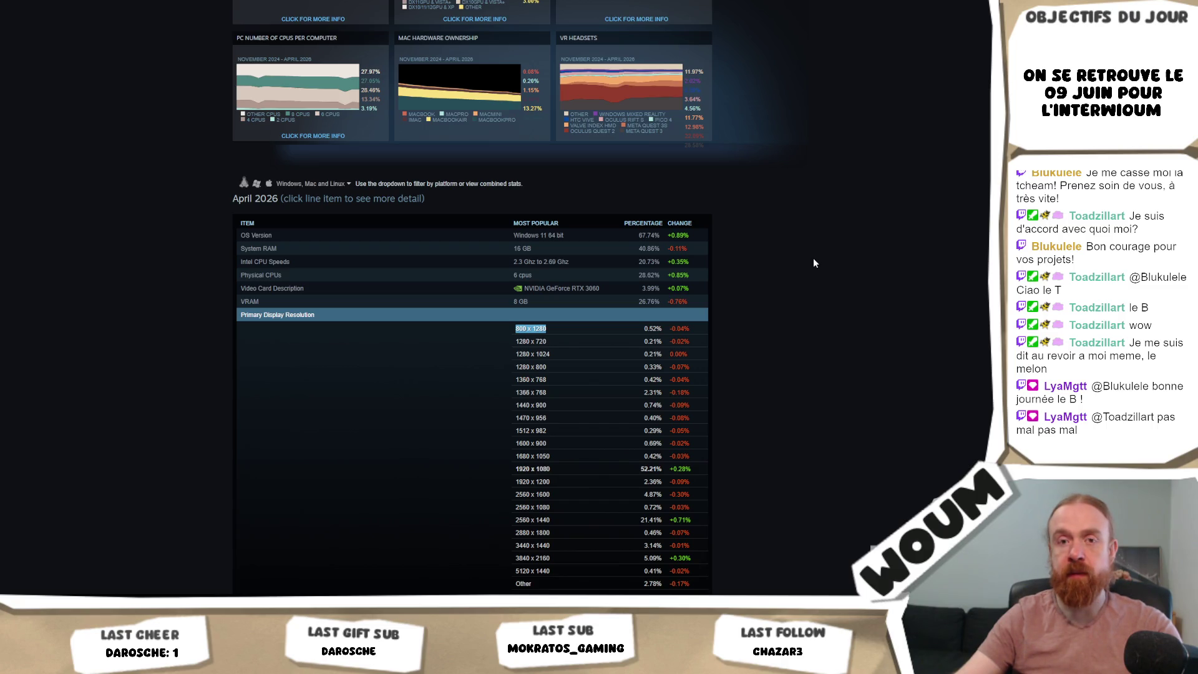
{"action": "scroll", "coordinate": [813, 262], "scroll_direction": "down", "scroll_amount": 3}
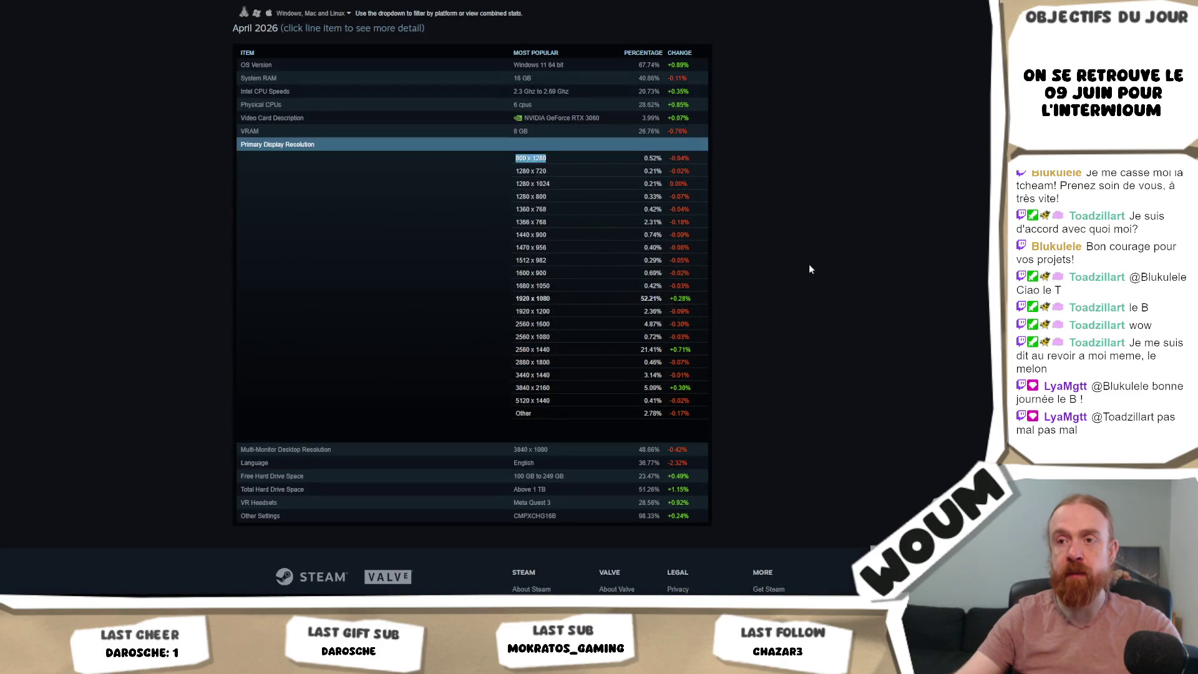
{"action": "left_click", "coordinate": [341, 453]}
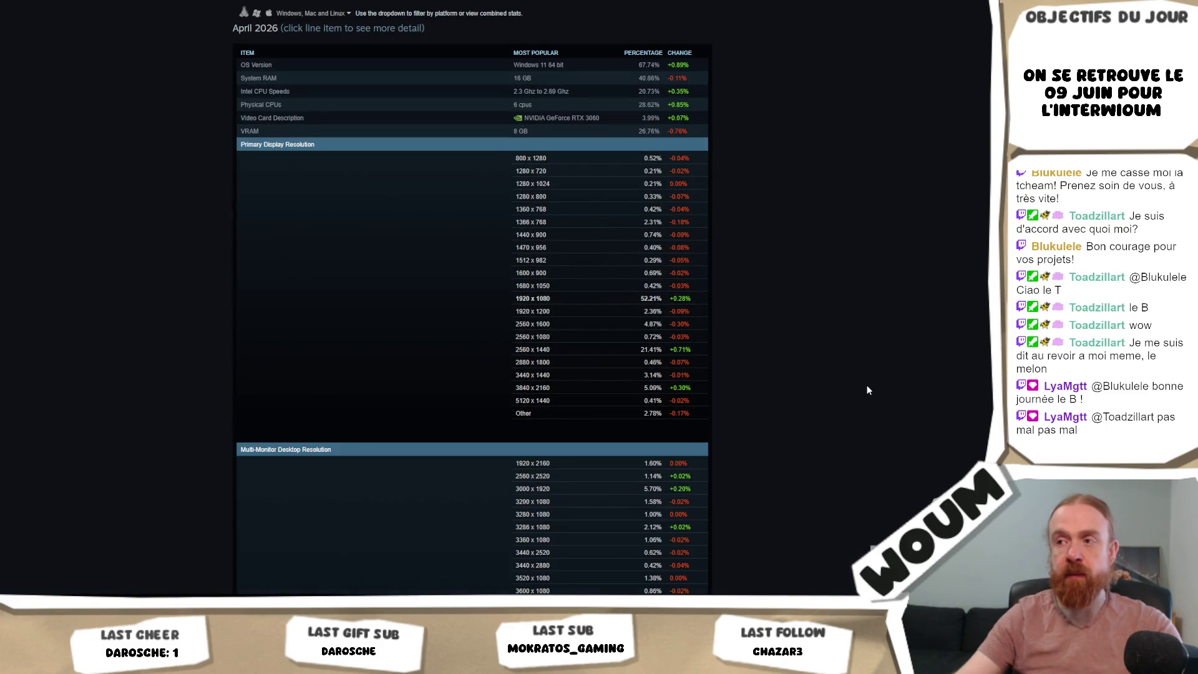
{"action": "scroll", "coordinate": [867, 390], "scroll_direction": "down", "scroll_amount": 3}
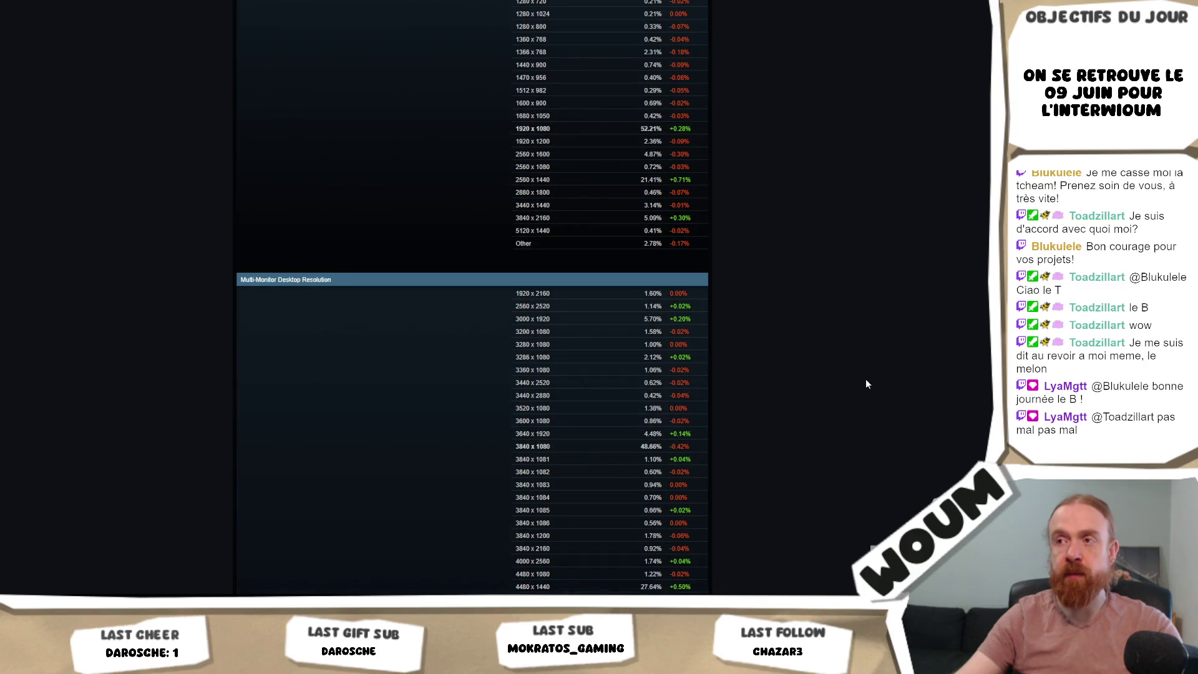
{"action": "scroll", "coordinate": [867, 374], "scroll_direction": "up", "scroll_amount": 3}
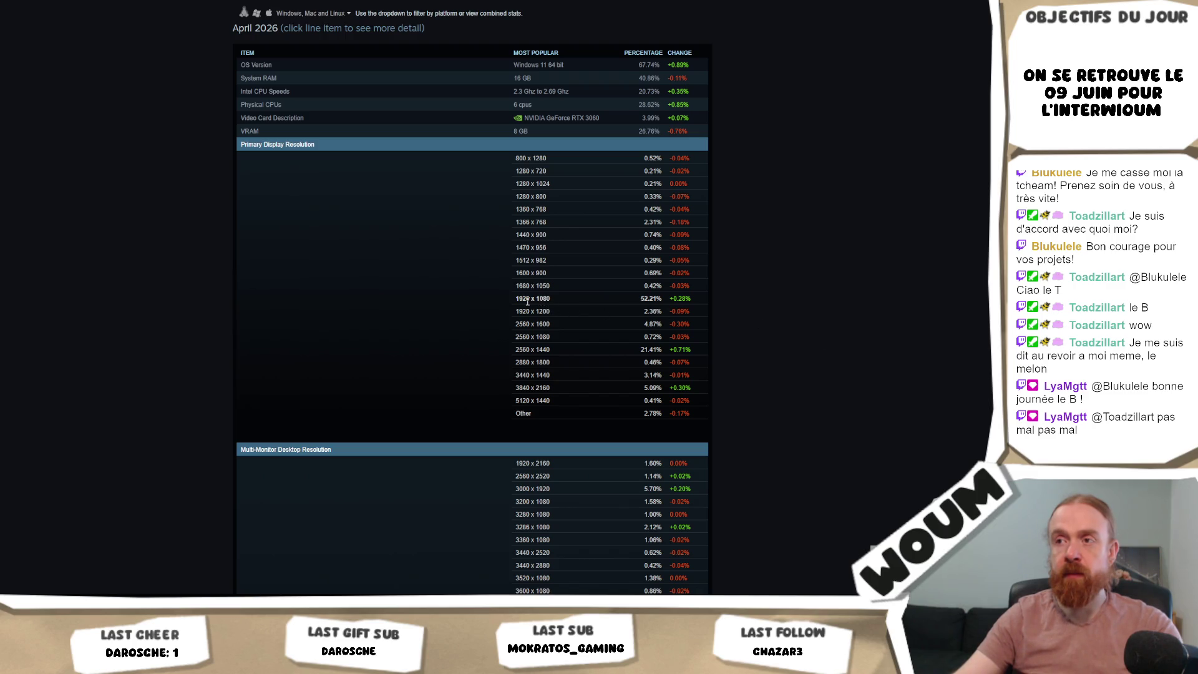
{"action": "left_click_drag", "start_coordinate": [512, 298], "coordinate": [557, 297]}
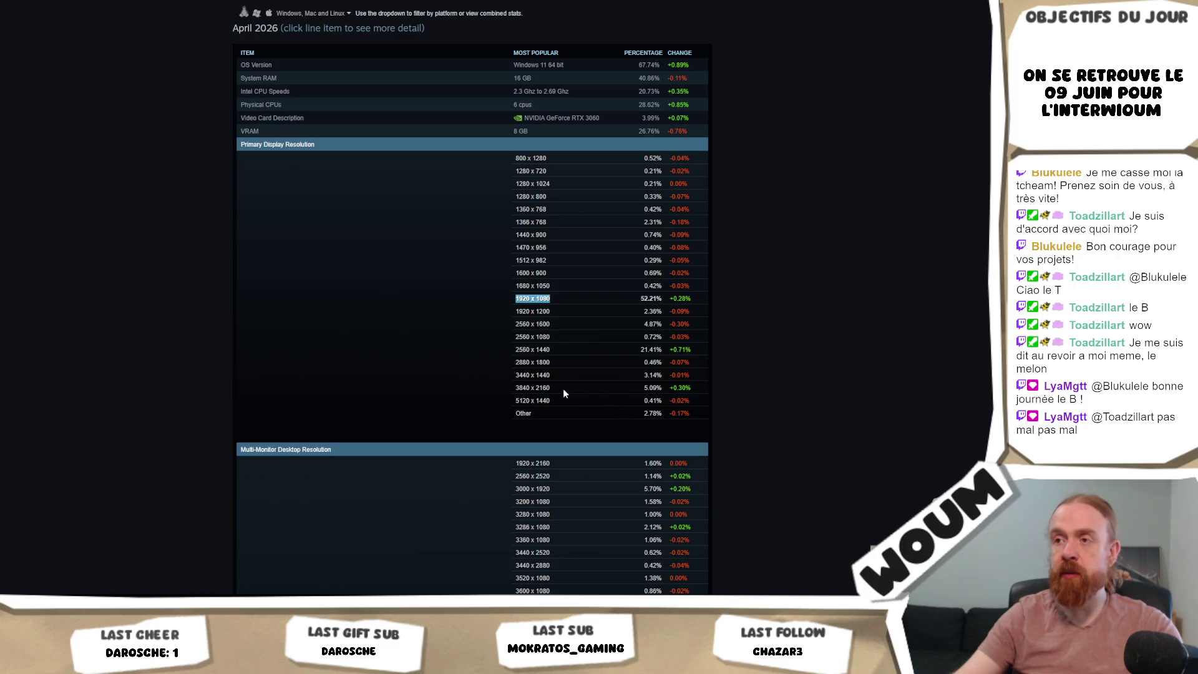
{"action": "left_click_drag", "start_coordinate": [561, 389], "coordinate": [436, 387]}
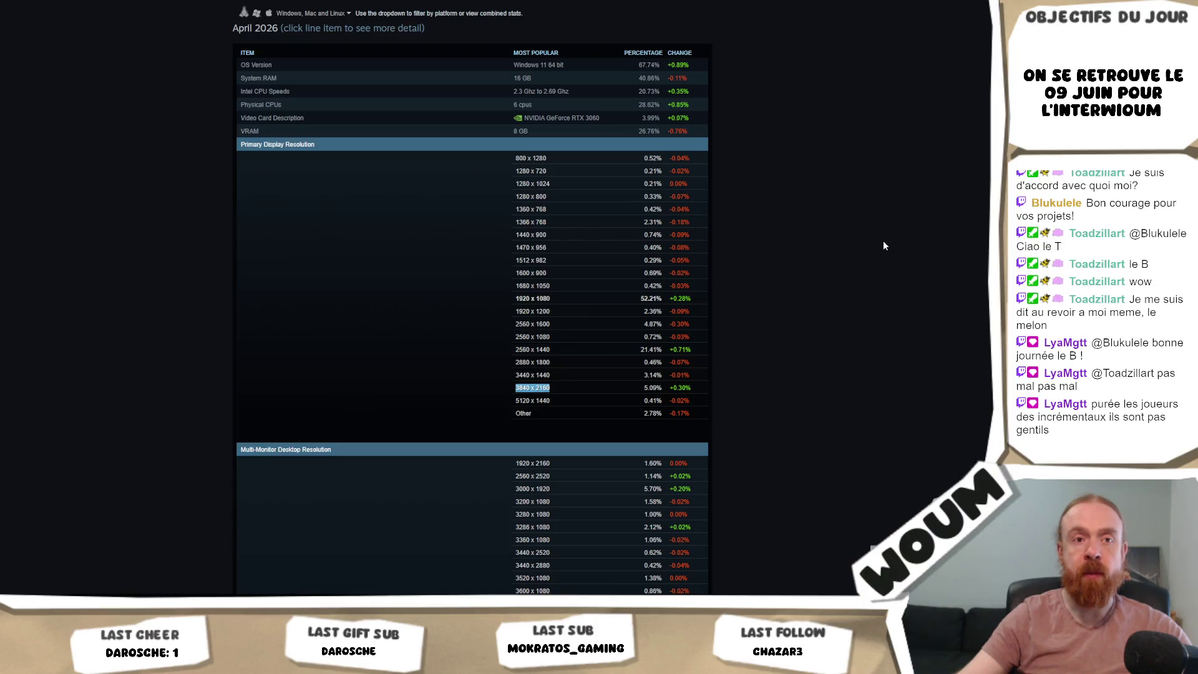
{"action": "left_click", "coordinate": [597, 335]}
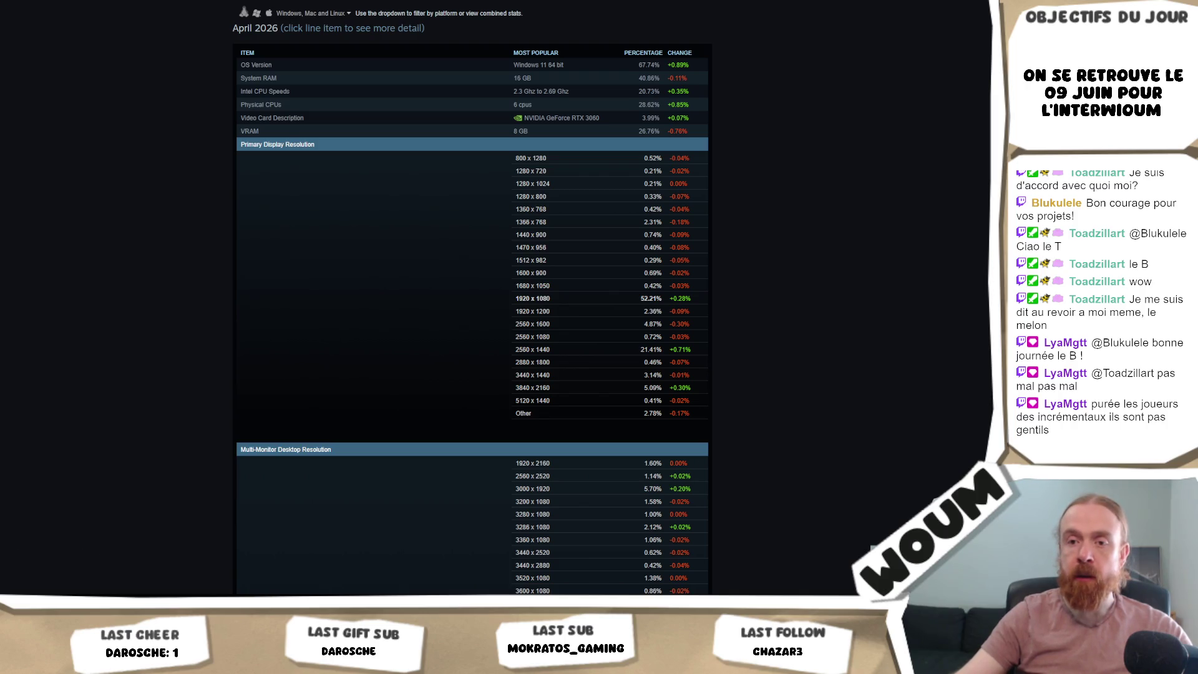
- Add a Text - TextMeshPro object from the Hierarchy's UI menu, creating a Canvas
{"action": "left_click", "coordinate": [77, 583]}
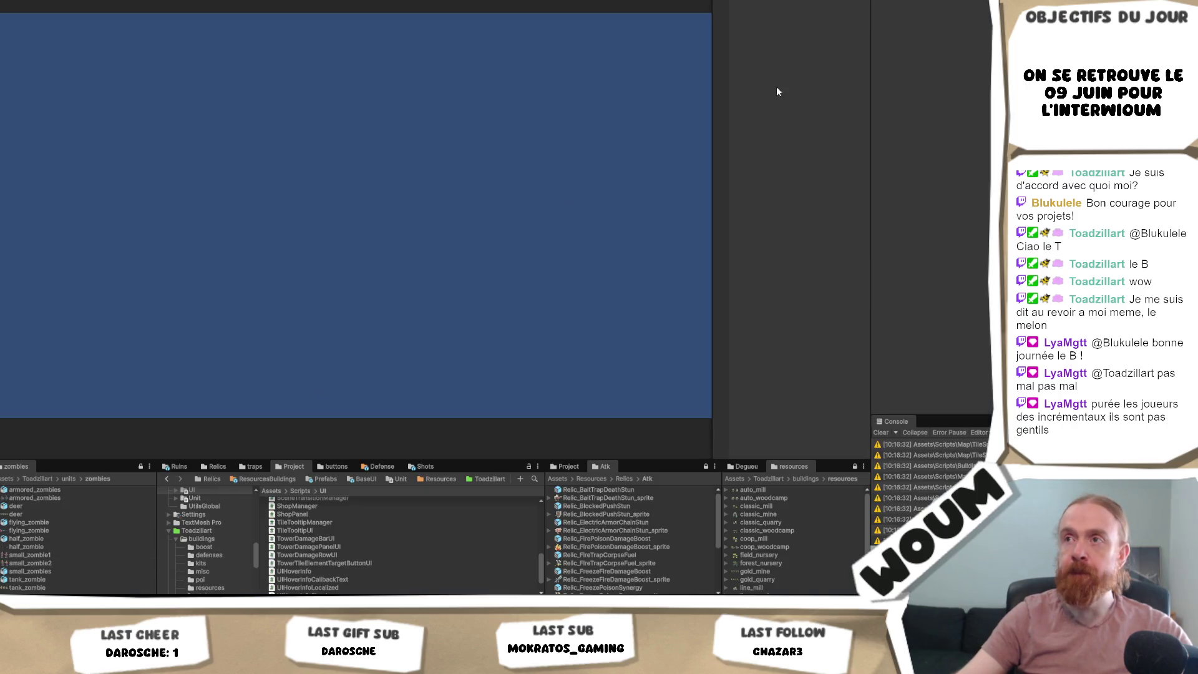
{"action": "right_click", "coordinate": [812, 56]}
{"action": "mouse_move", "coordinate": [912, 240]}
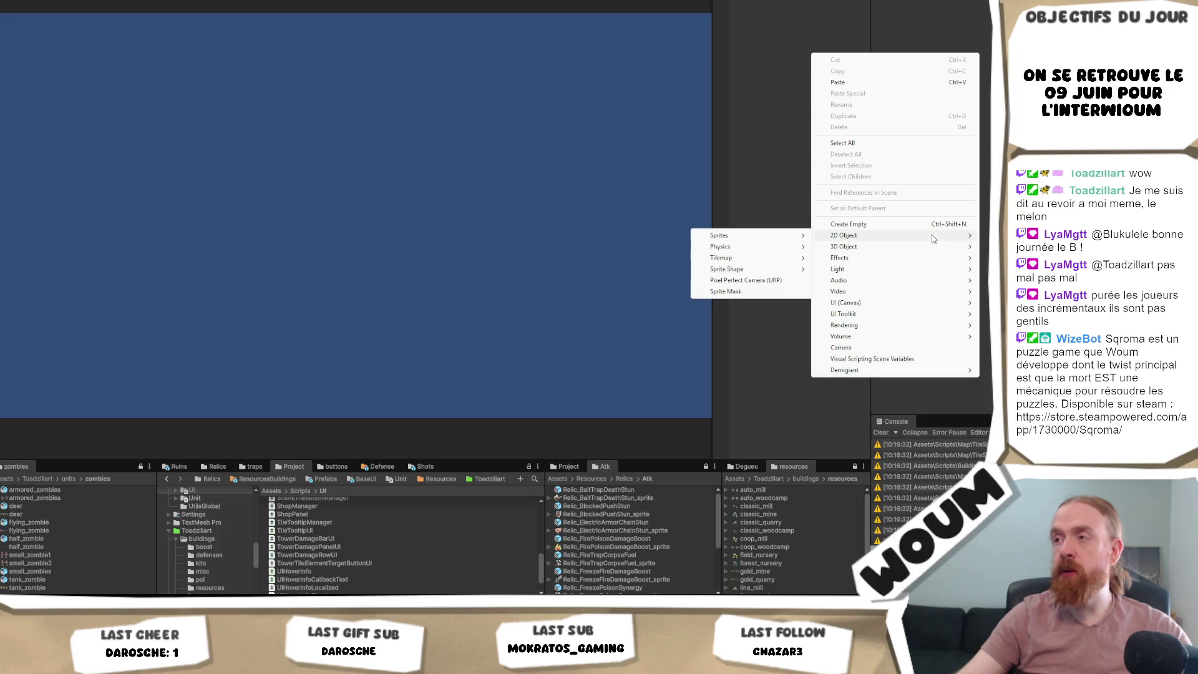
{"action": "mouse_move", "coordinate": [923, 310]}
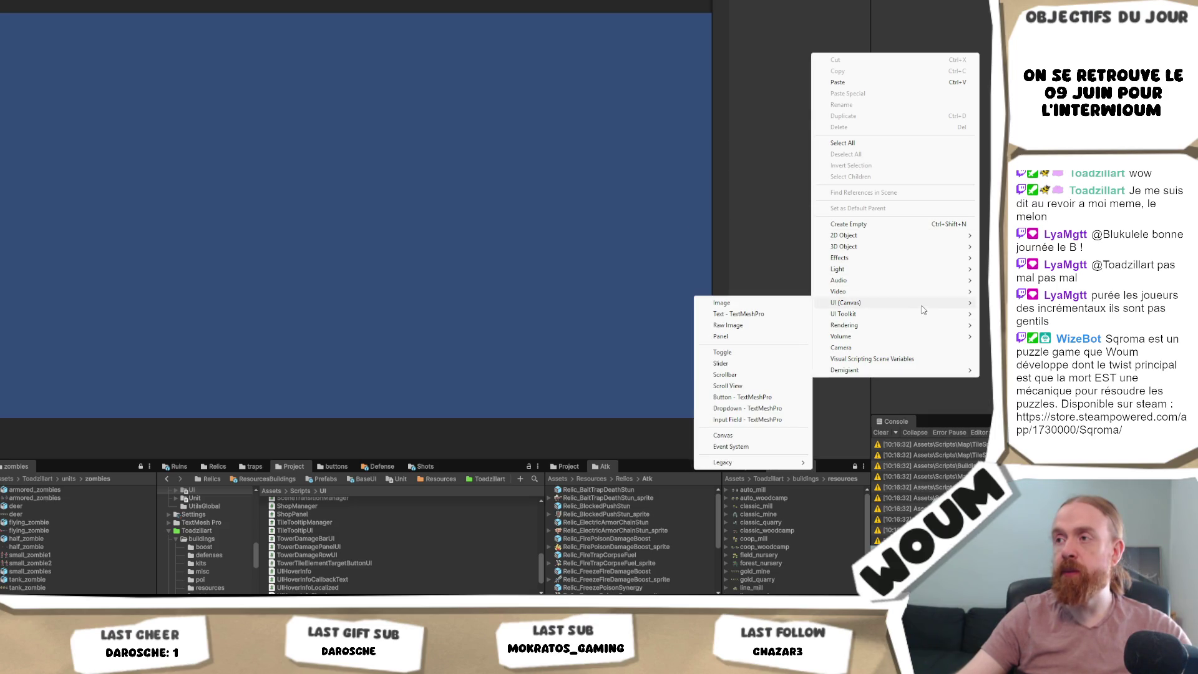
{"action": "left_click", "coordinate": [777, 314]}
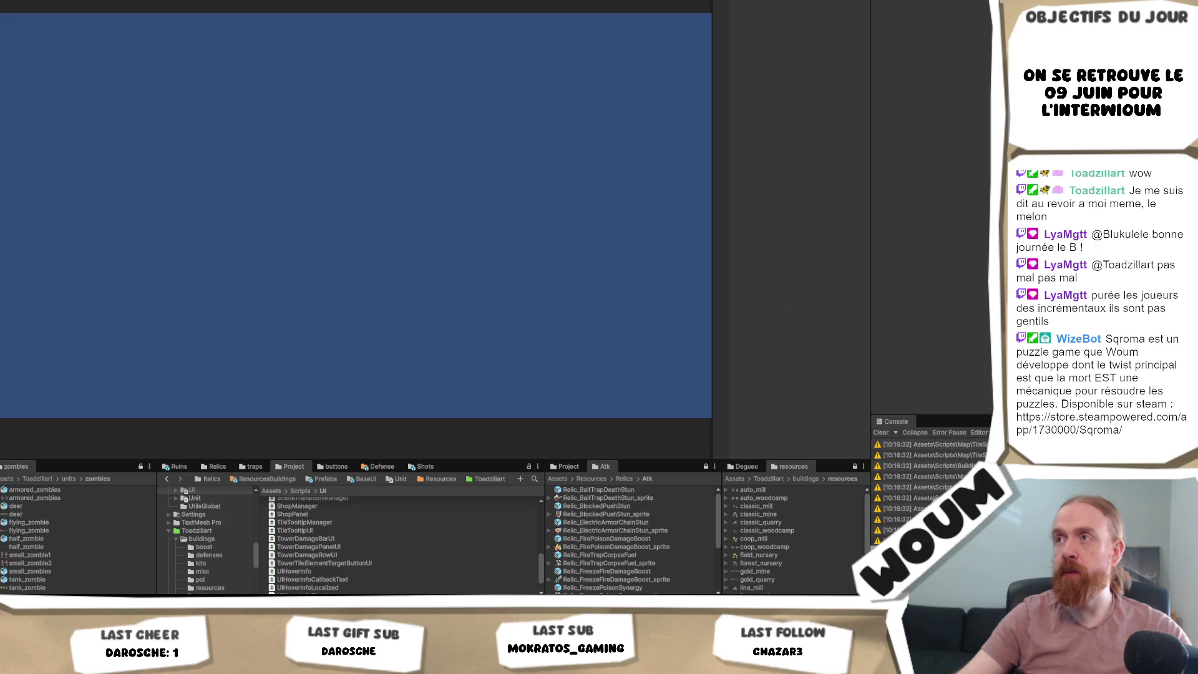
- Undo the text object and set the Canvas Scaler to Scale With Screen Size
{"action": "left_click", "coordinate": [789, 12]}
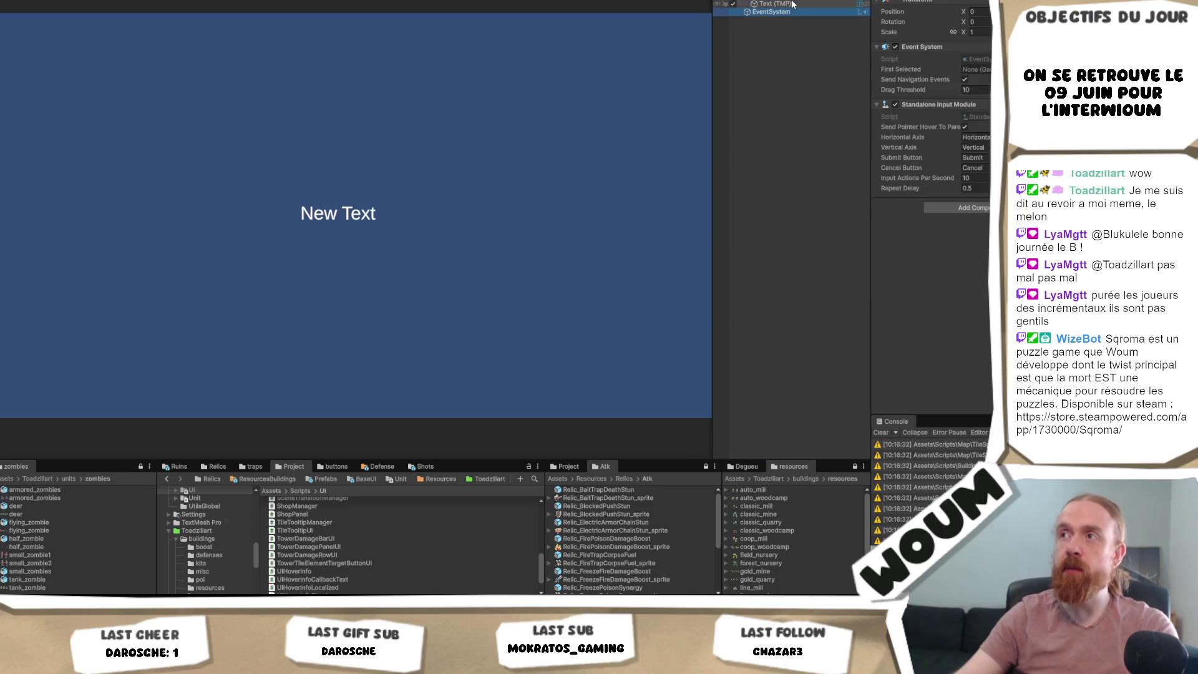
{"action": "key", "text": "ctrl+z"}
{"action": "key", "text": "ctrl+z"}
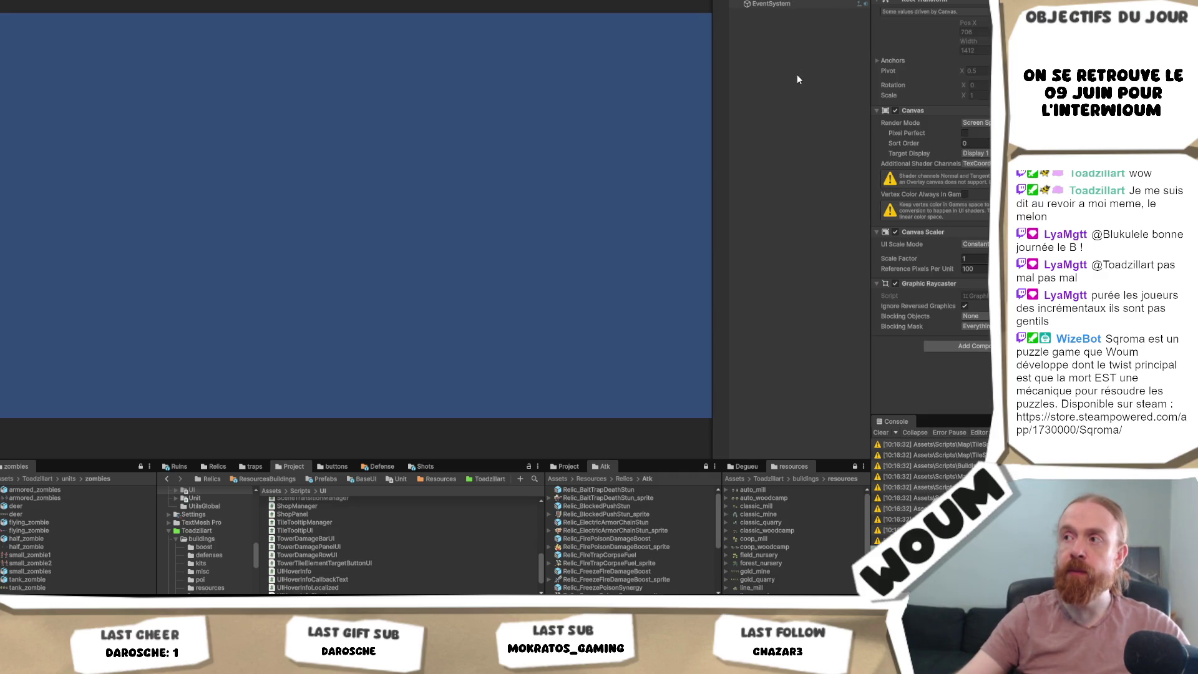
{"action": "left_click", "coordinate": [986, 245]}
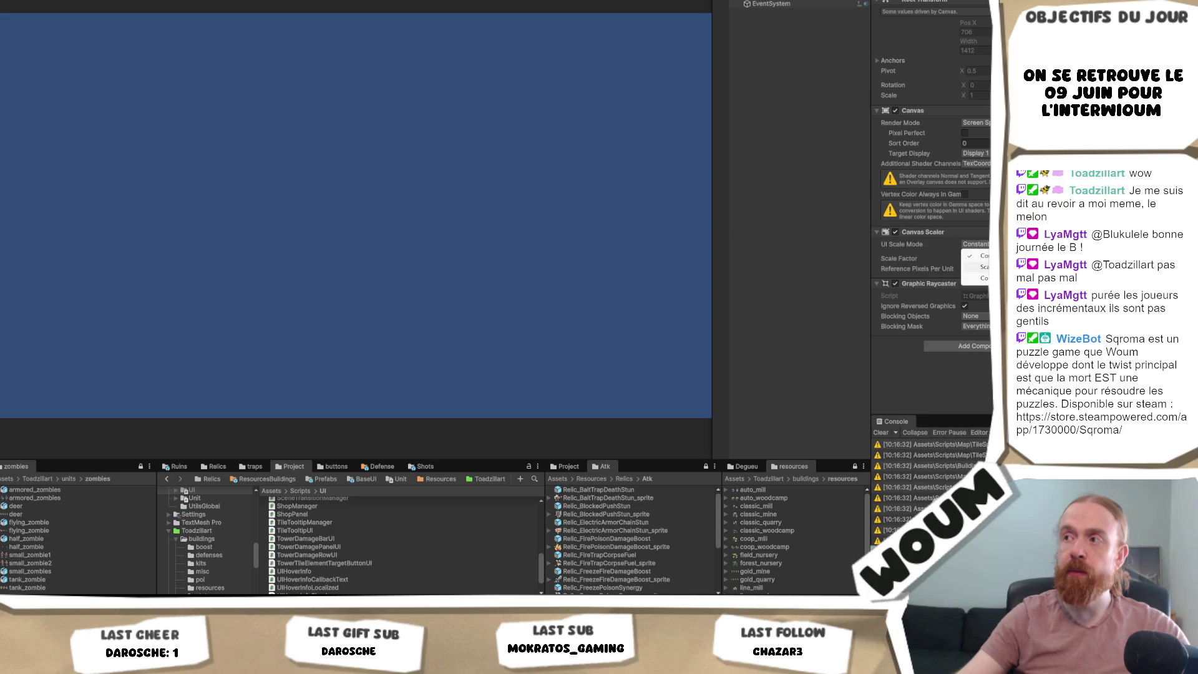
{"action": "left_click", "coordinate": [976, 266]}
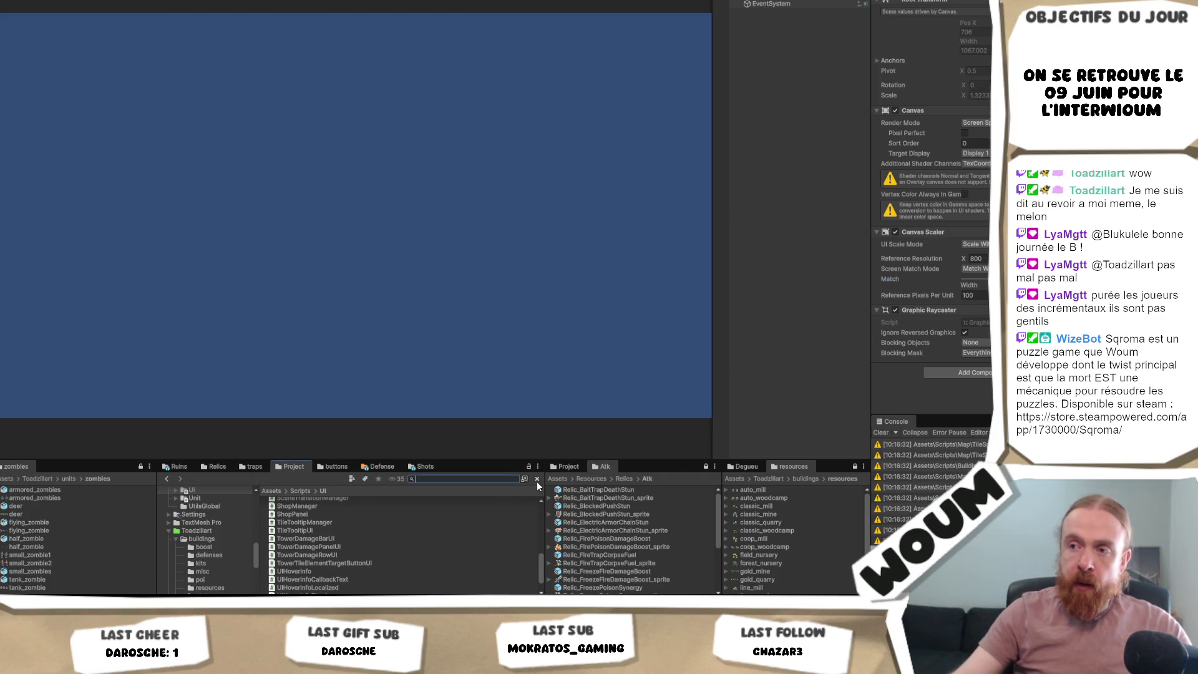
- Search 'canvas' in the Project panel and open the CanvasBase prefab in Prefab Mode
{"action": "left_click", "coordinate": [534, 478]}
{"action": "type", "text": "canvas"}
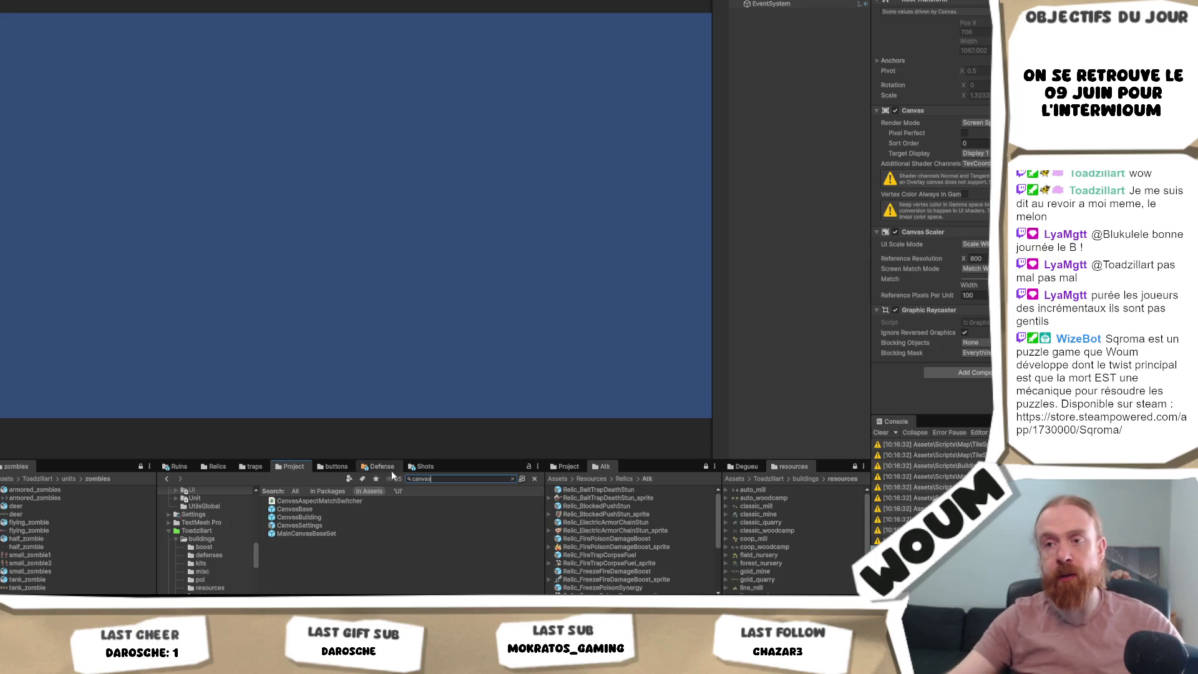
{"action": "left_click", "coordinate": [320, 508]}
{"action": "double_click", "coordinate": [304, 510]}
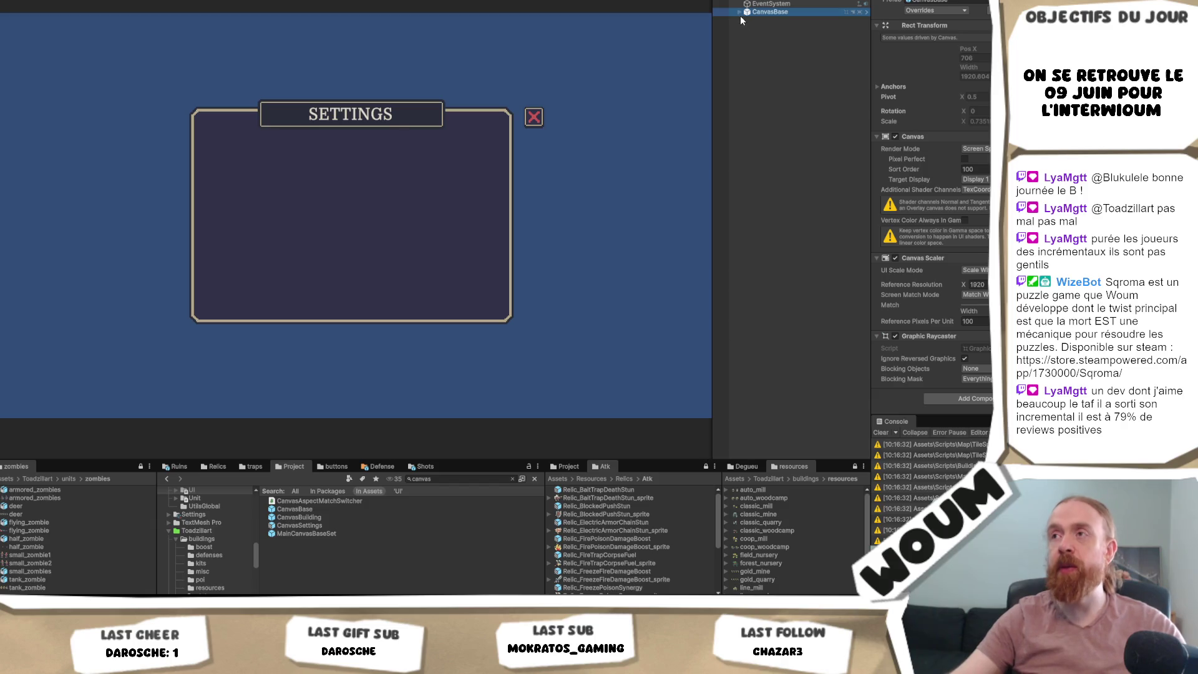
- Expand CanvasBase and Holder in the Hierarchy and select the black background object
{"action": "left_click", "coordinate": [740, 12]}
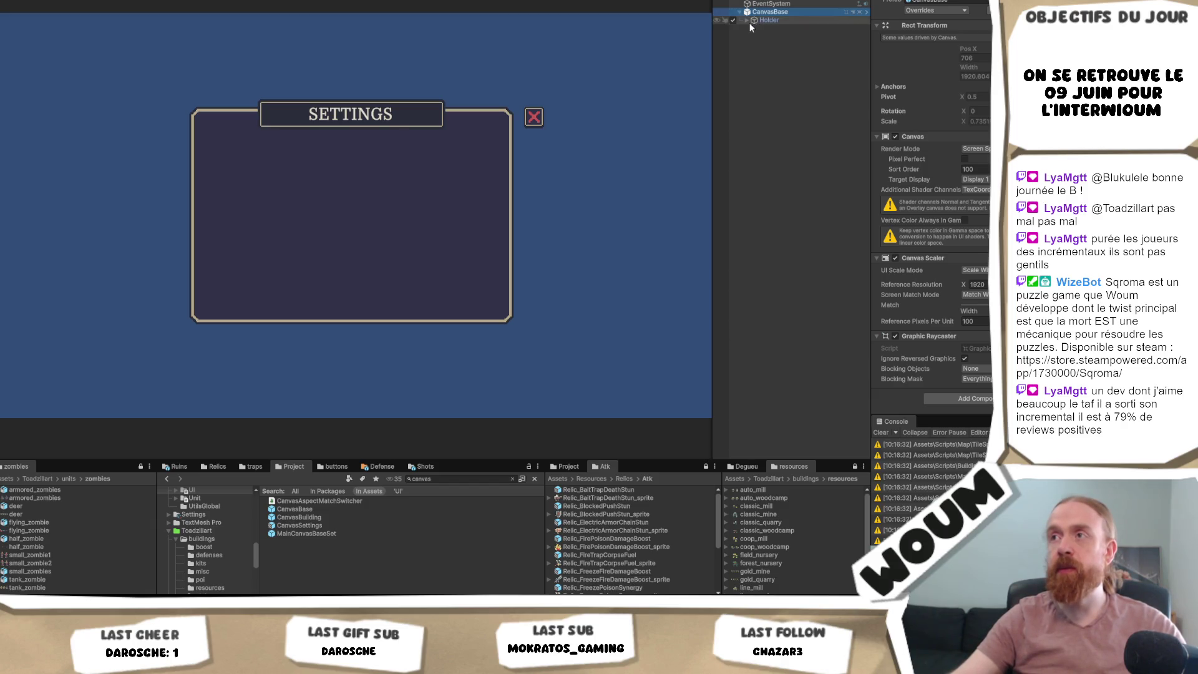
{"action": "left_click", "coordinate": [746, 21]}
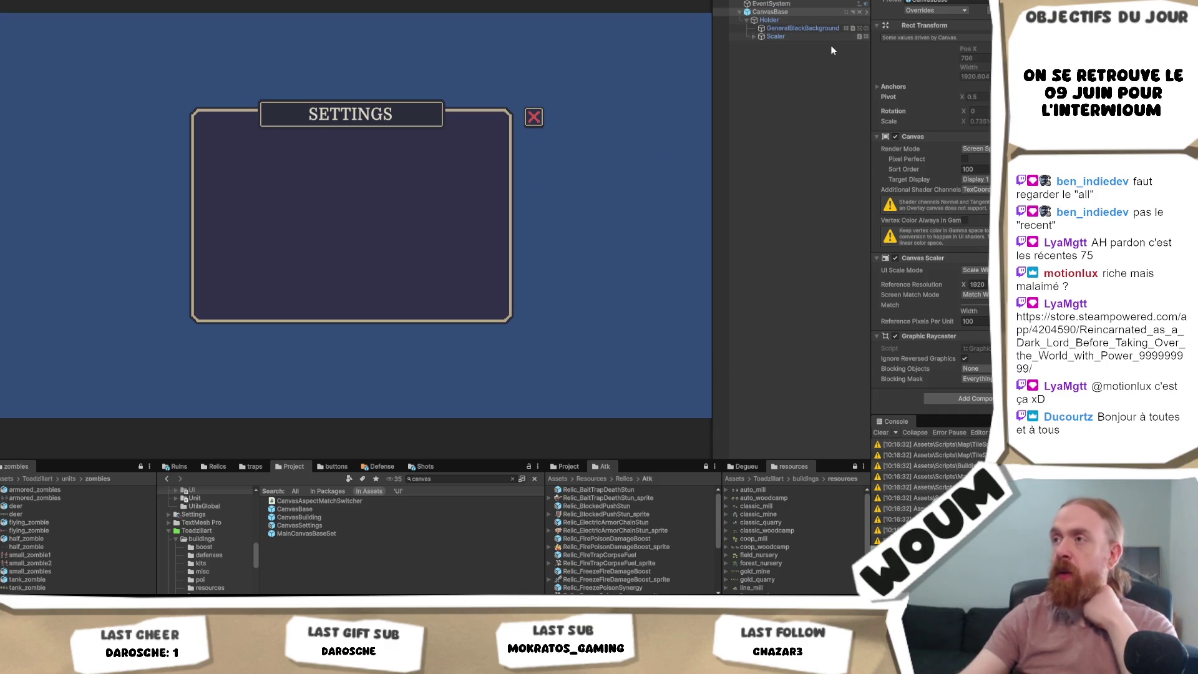
{"action": "left_click", "coordinate": [789, 29]}
- Delete the Holder group and its settings panel from CanvasBase, leaving the root selected
{"action": "left_click", "coordinate": [789, 12]}
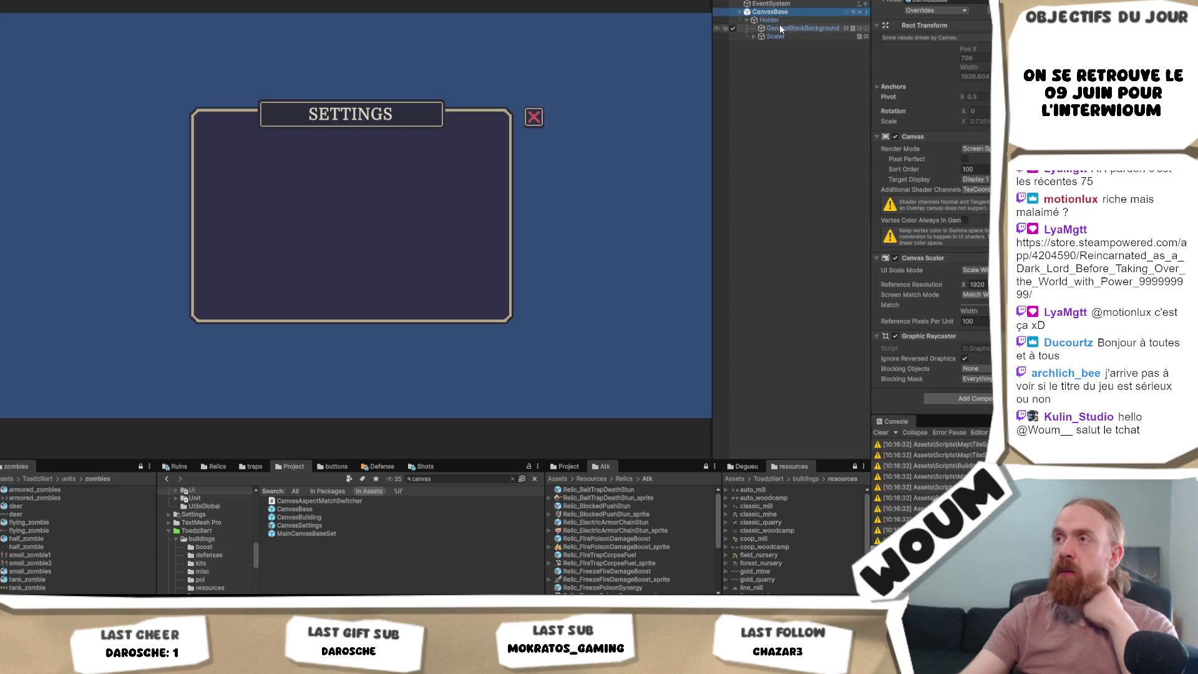
{"action": "left_click", "coordinate": [780, 28]}
{"action": "left_click", "coordinate": [788, 11]}
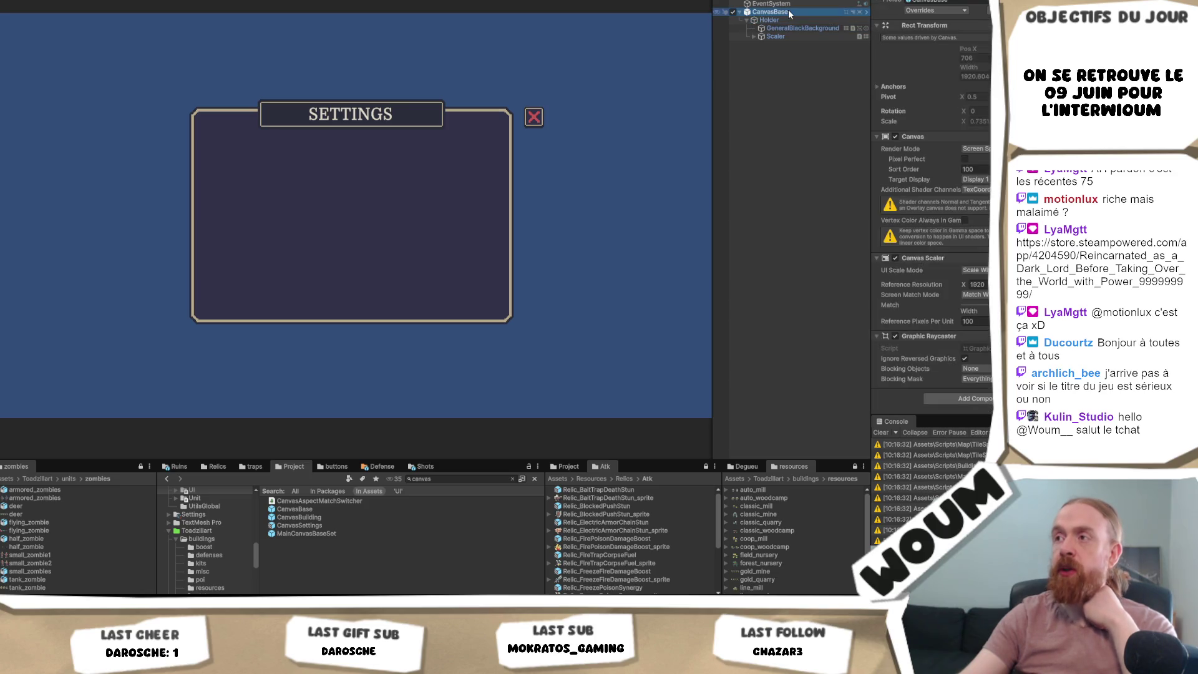
{"action": "right_click", "coordinate": [788, 11]}
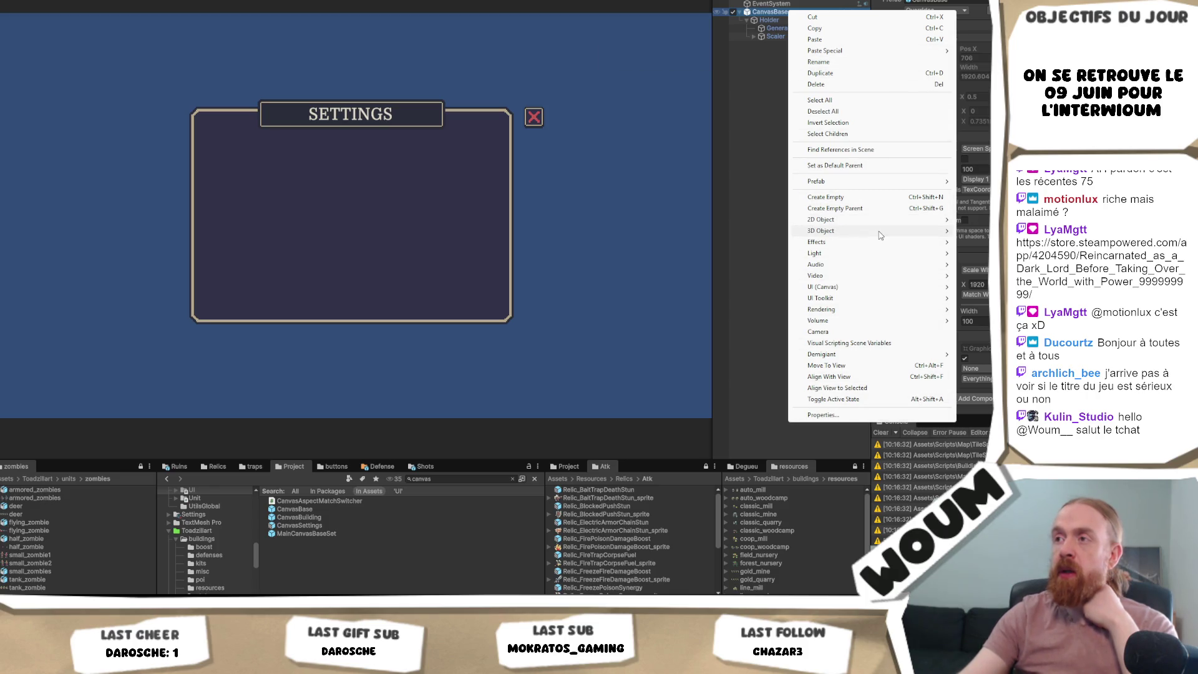
{"action": "mouse_move", "coordinate": [902, 182]}
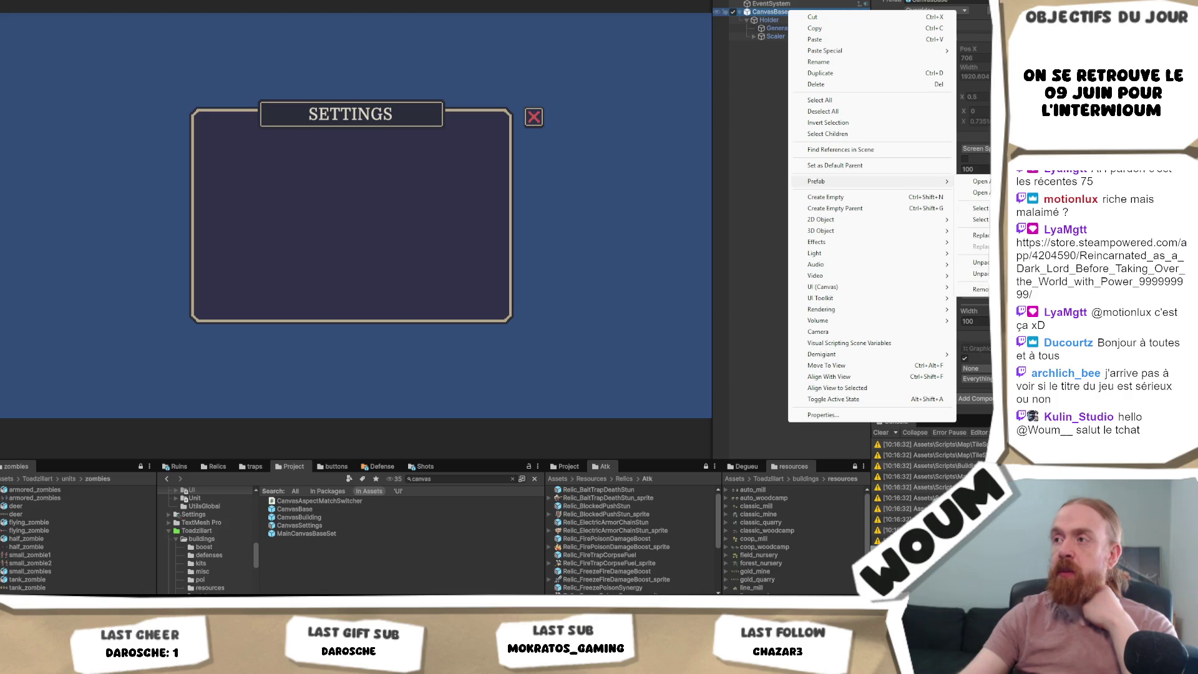
{"action": "key", "text": "Escape"}
{"action": "left_click", "coordinate": [776, 22]}
{"action": "key", "text": "Delete"}
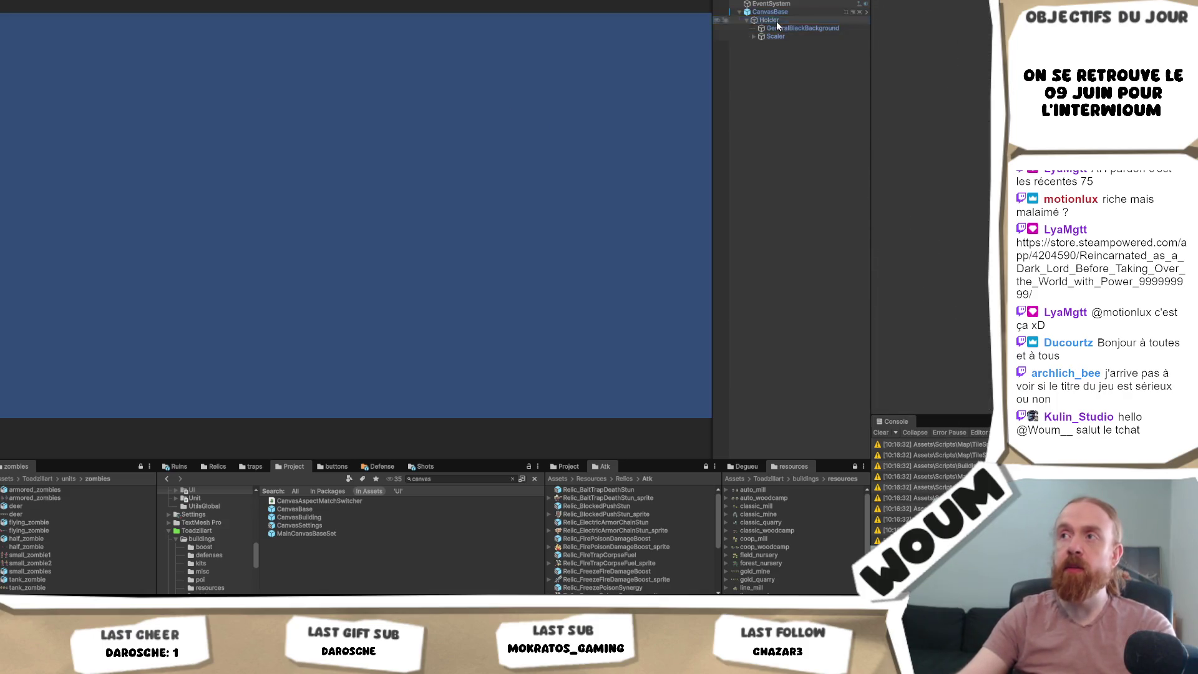
{"action": "left_click", "coordinate": [770, 12]}
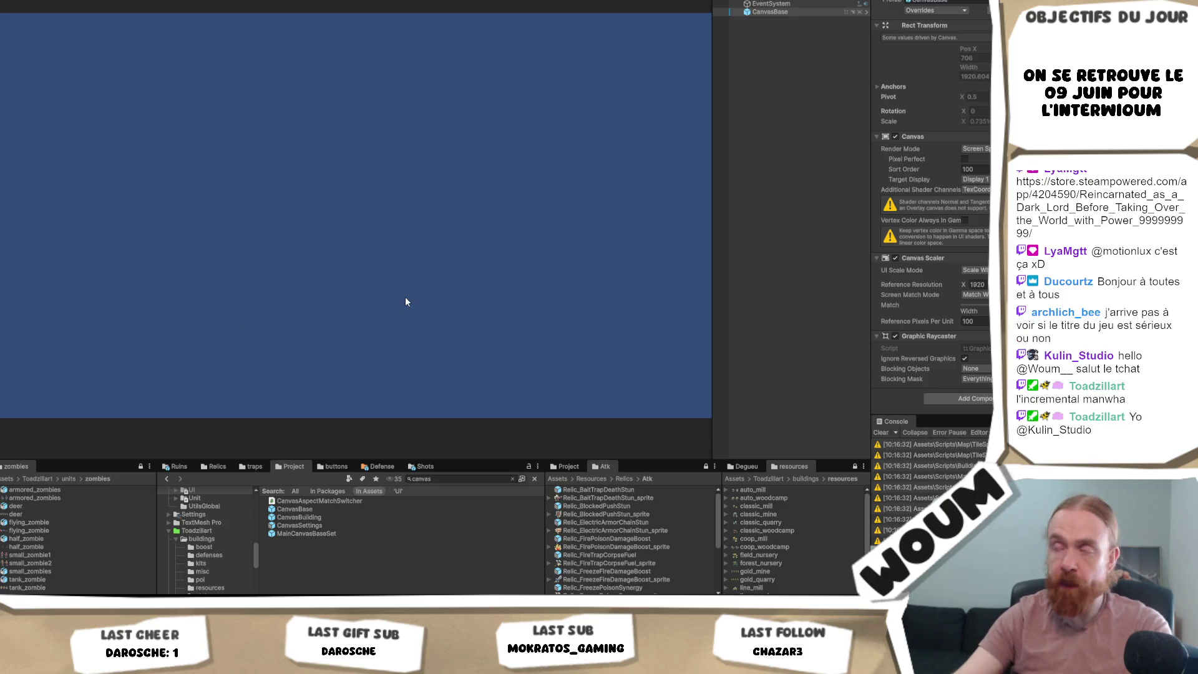
- Select CanvasBase in the results and clear the 'canvas' search to reveal the Prefabs/UI/BaseUI folder
{"action": "right_click", "coordinate": [781, 13]}
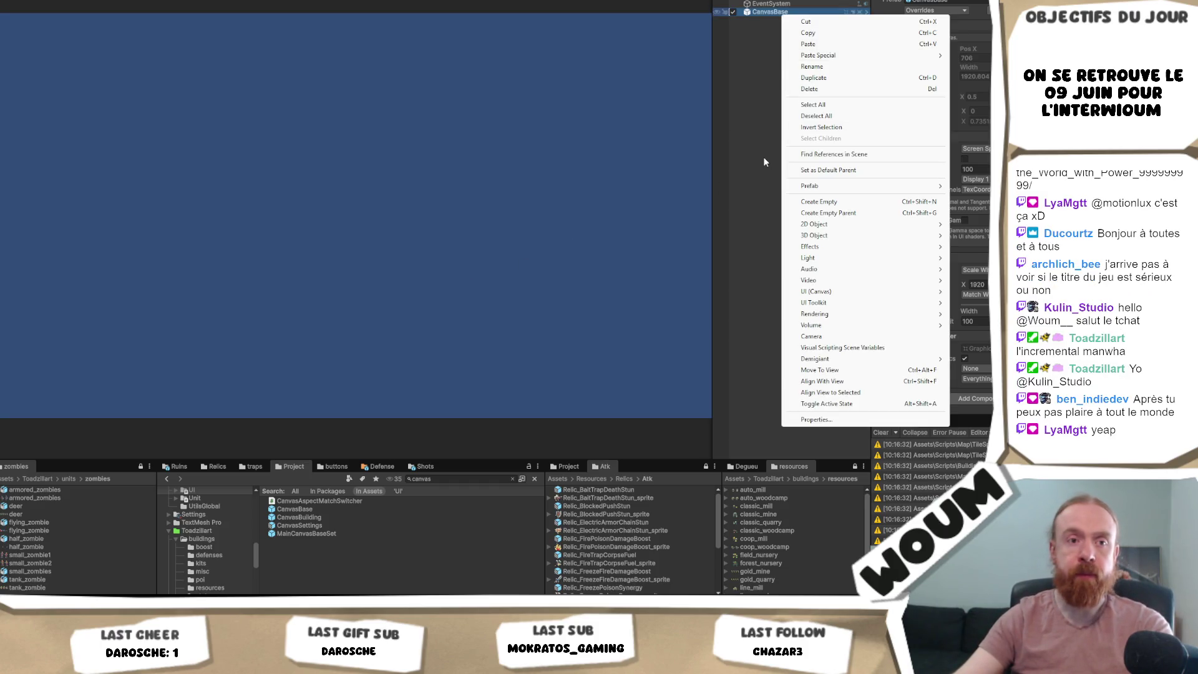
{"action": "left_click", "coordinate": [762, 156]}
{"action": "left_click", "coordinate": [433, 478]}
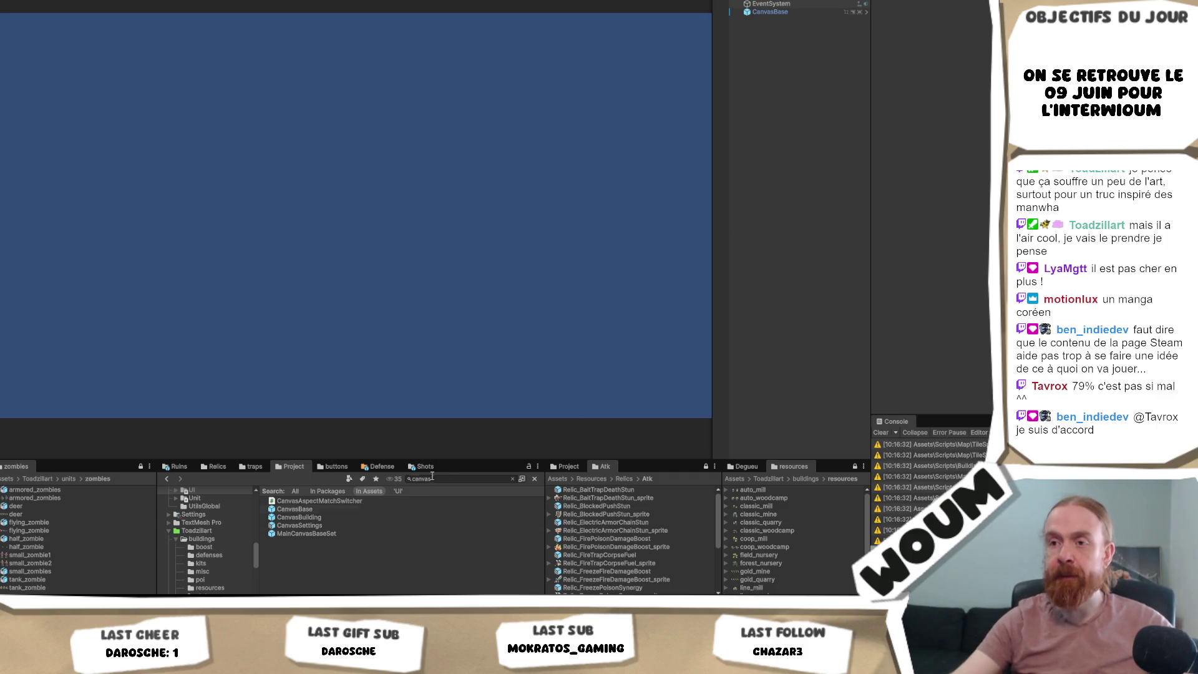
{"action": "left_click", "coordinate": [353, 509]}
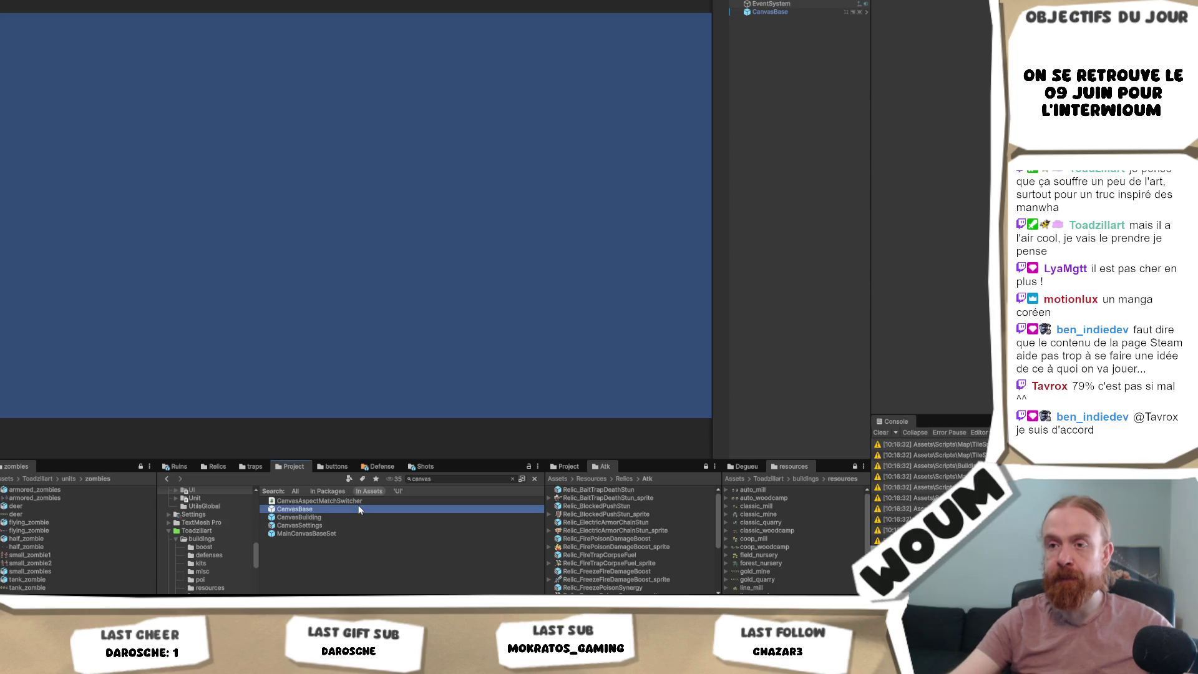
{"action": "left_click", "coordinate": [414, 478]}
{"action": "key", "text": "Escape"}
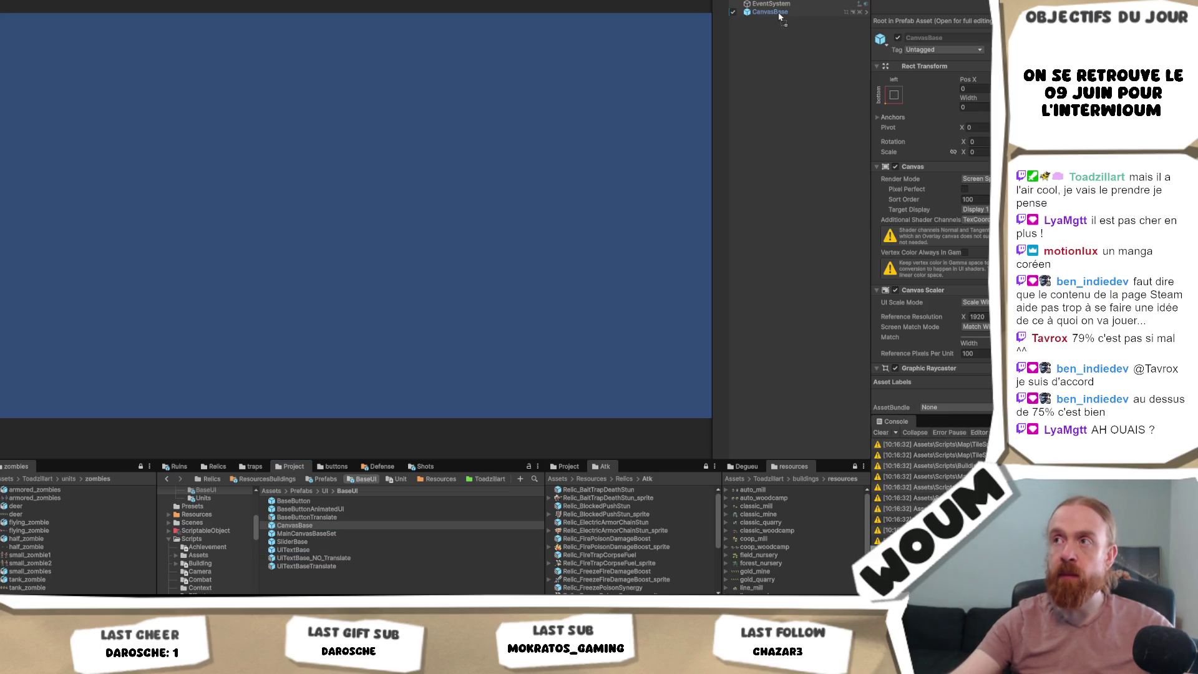
- Place UITextBase_NO_Translate inside CanvasBase and anchor it to middle-center
{"action": "left_click_drag", "start_coordinate": [785, 15], "coordinate": [785, 15]}
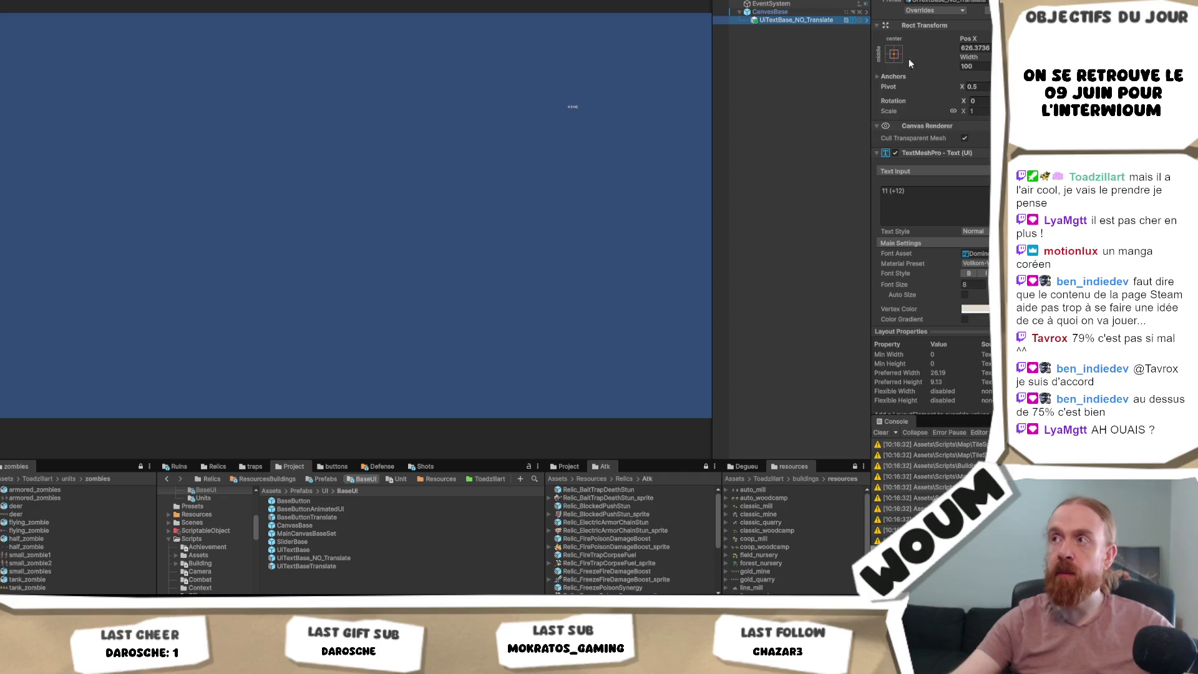
{"action": "left_click", "coordinate": [894, 54]}
{"action": "left_click", "coordinate": [958, 158]}
{"action": "left_click", "coordinate": [729, 11]}
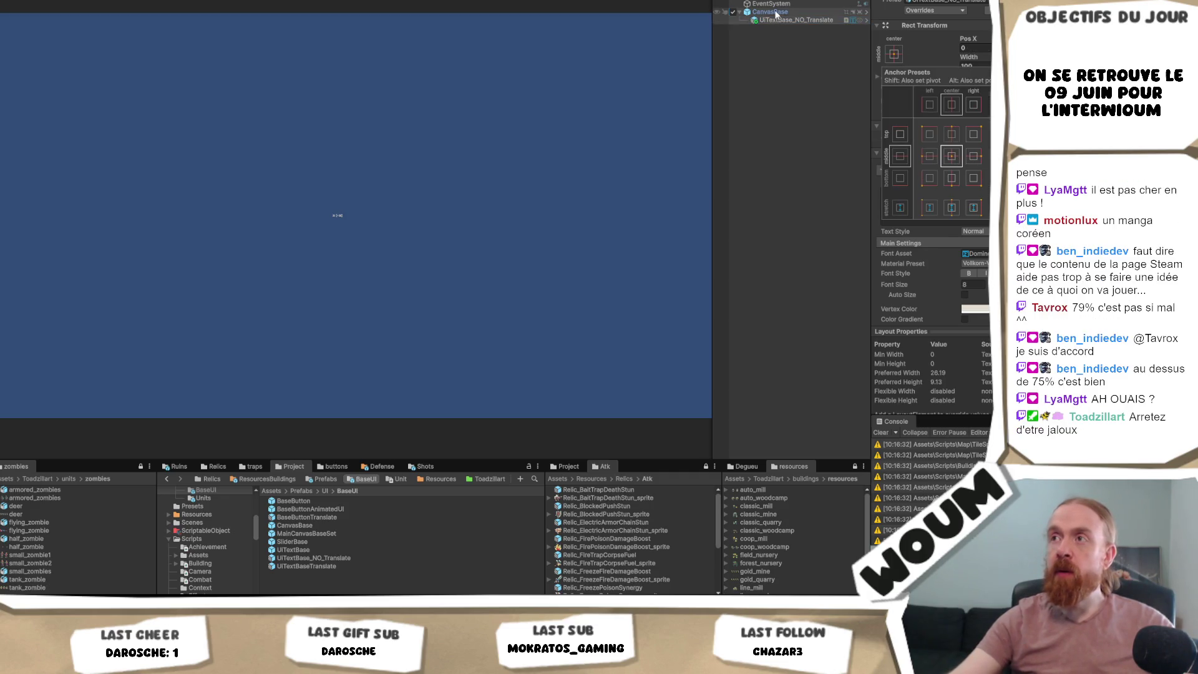
{"action": "left_click", "coordinate": [988, 399]}
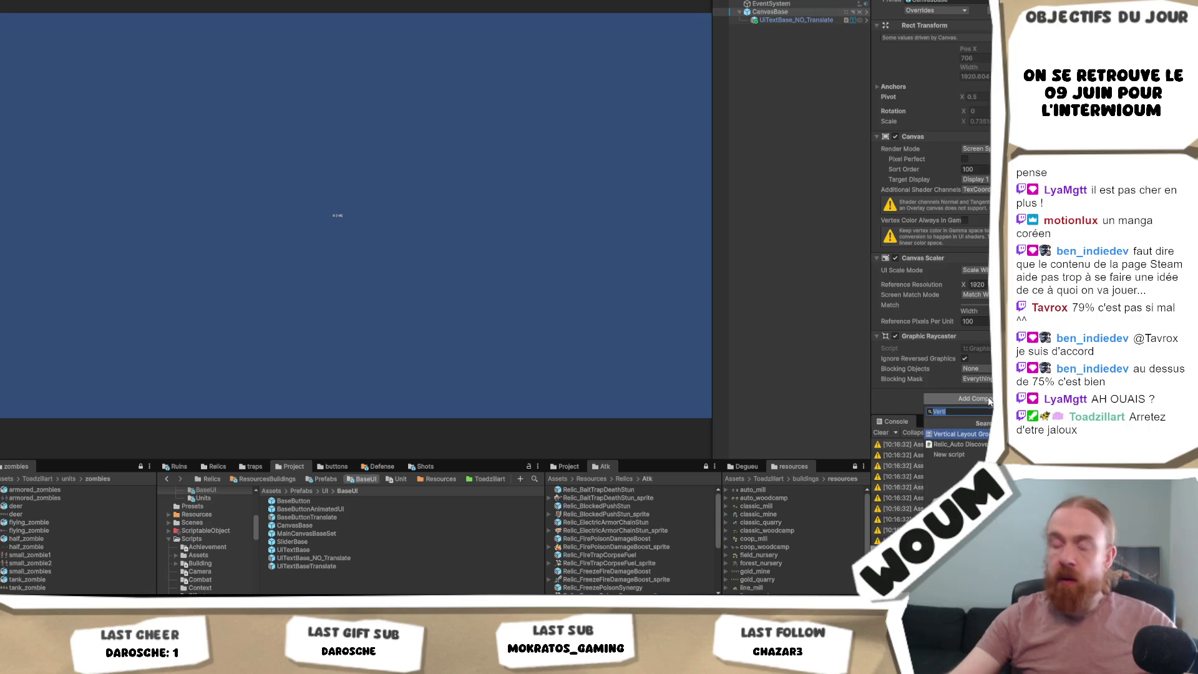
- Add a Vertical Layout Group to CanvasBase with Middle Center child alignment and spacing 10
{"action": "key", "text": "Return"}
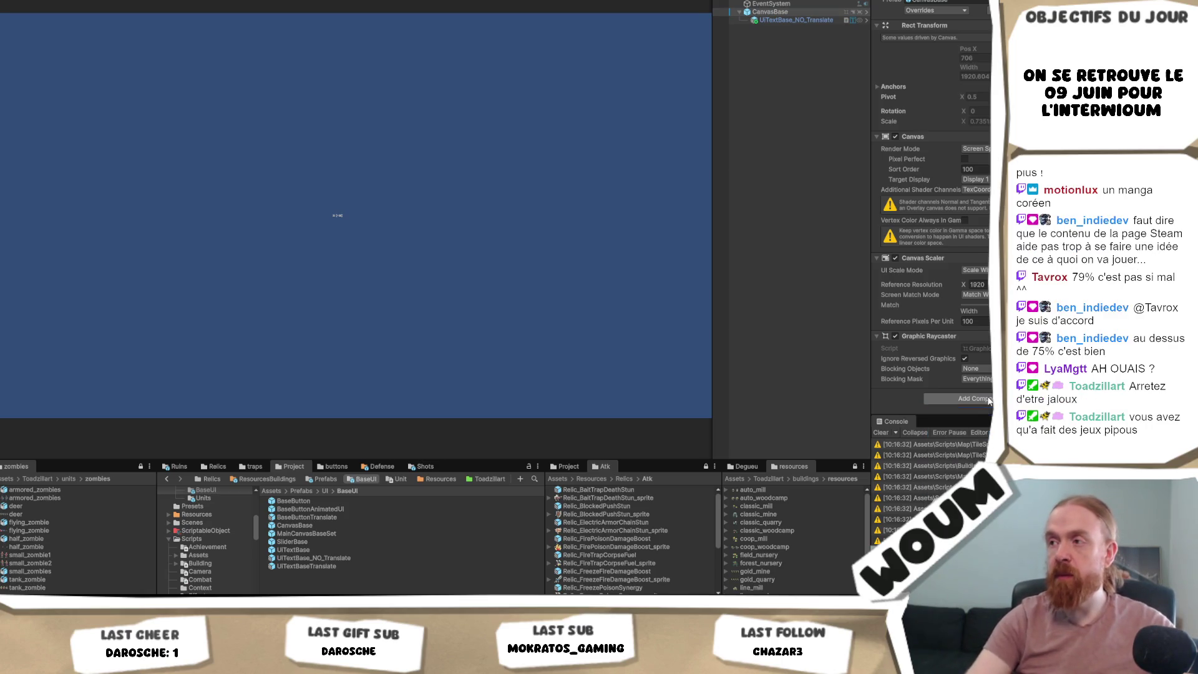
{"action": "scroll", "coordinate": [932, 187], "scroll_direction": "down", "scroll_amount": 7}
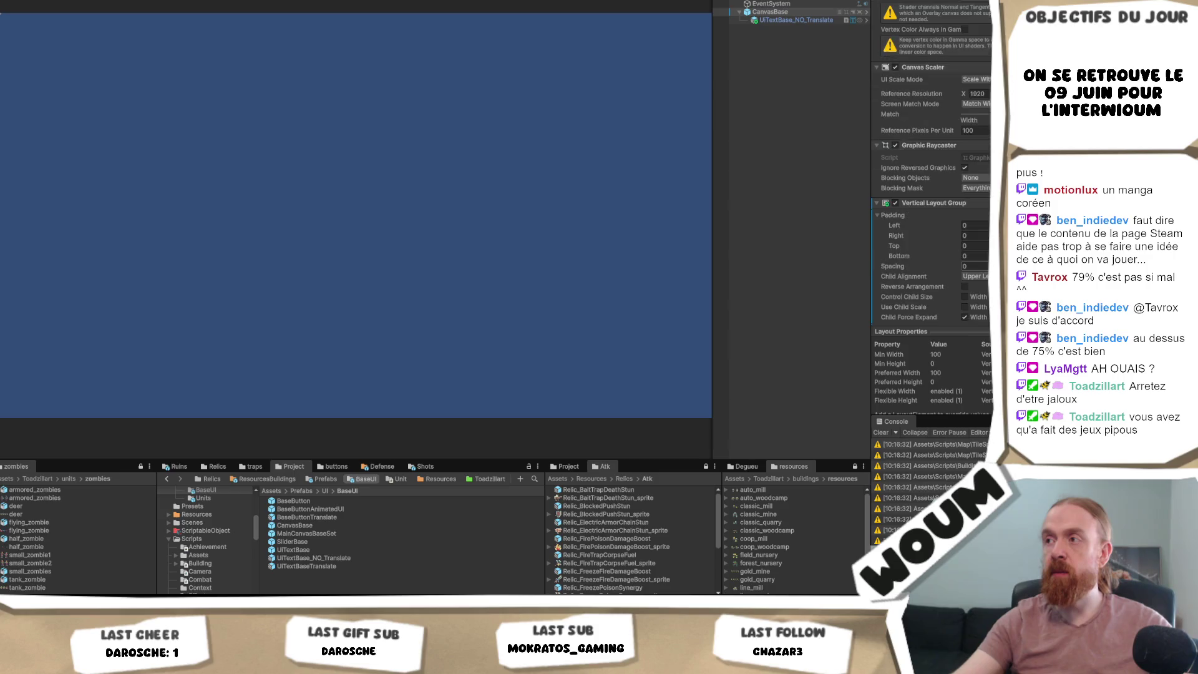
{"action": "left_click", "coordinate": [975, 252]}
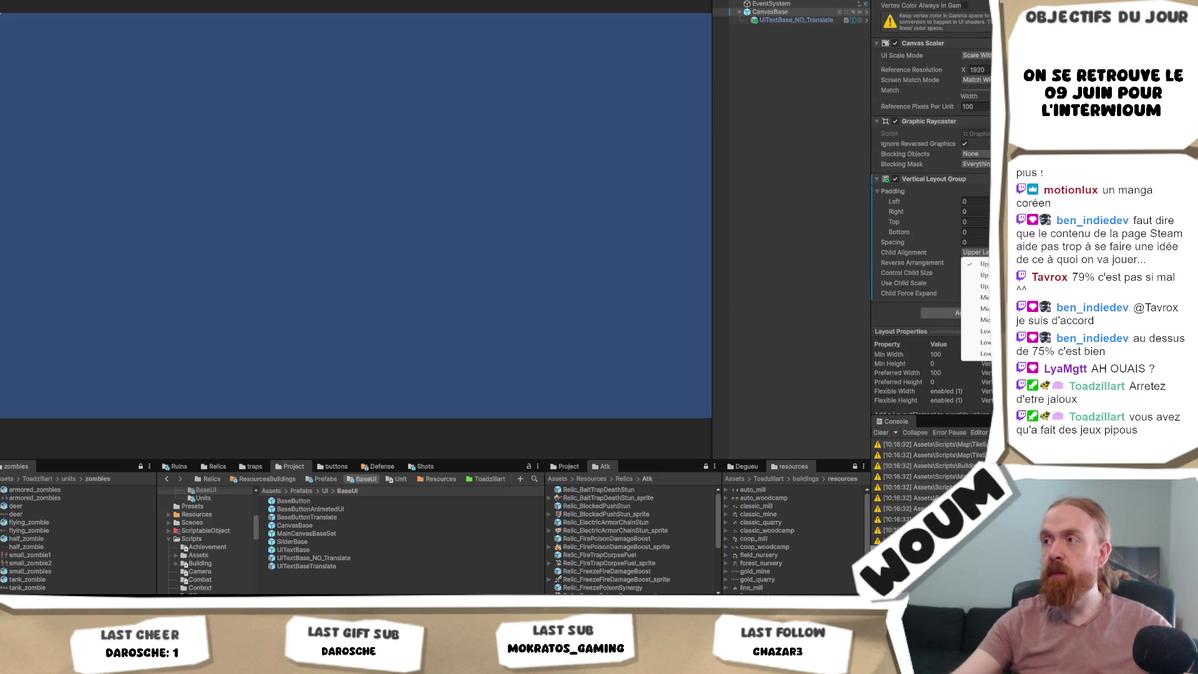
{"action": "left_click", "coordinate": [976, 308]}
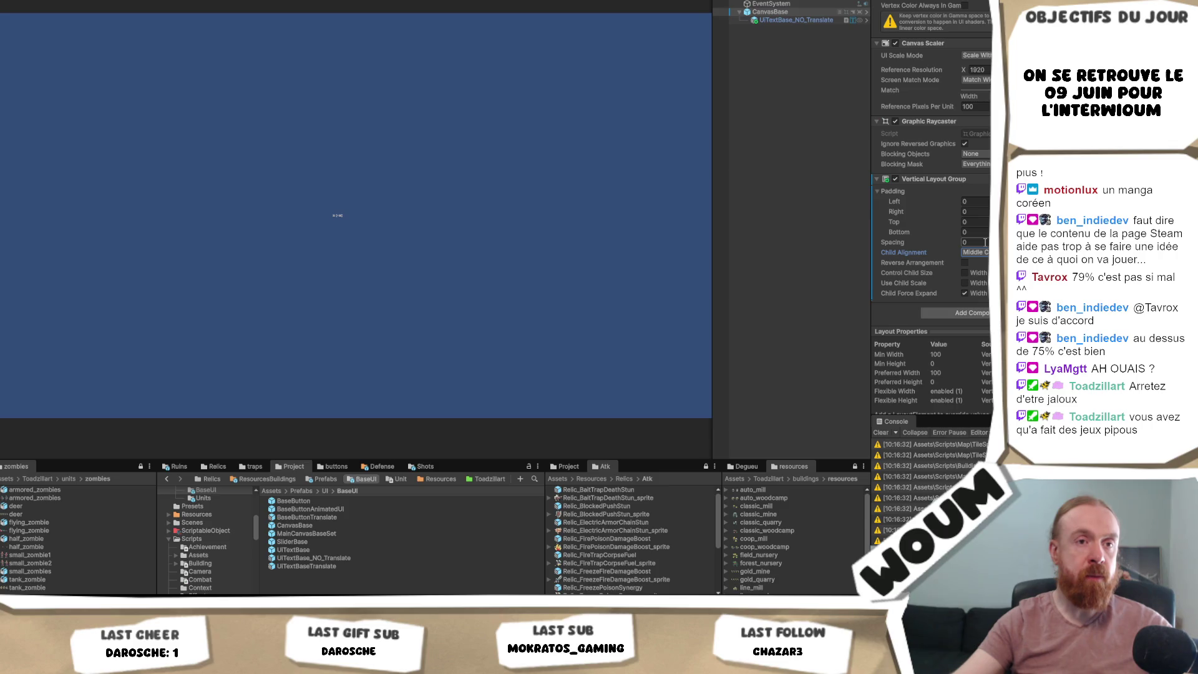
{"action": "left_click", "coordinate": [985, 242]}
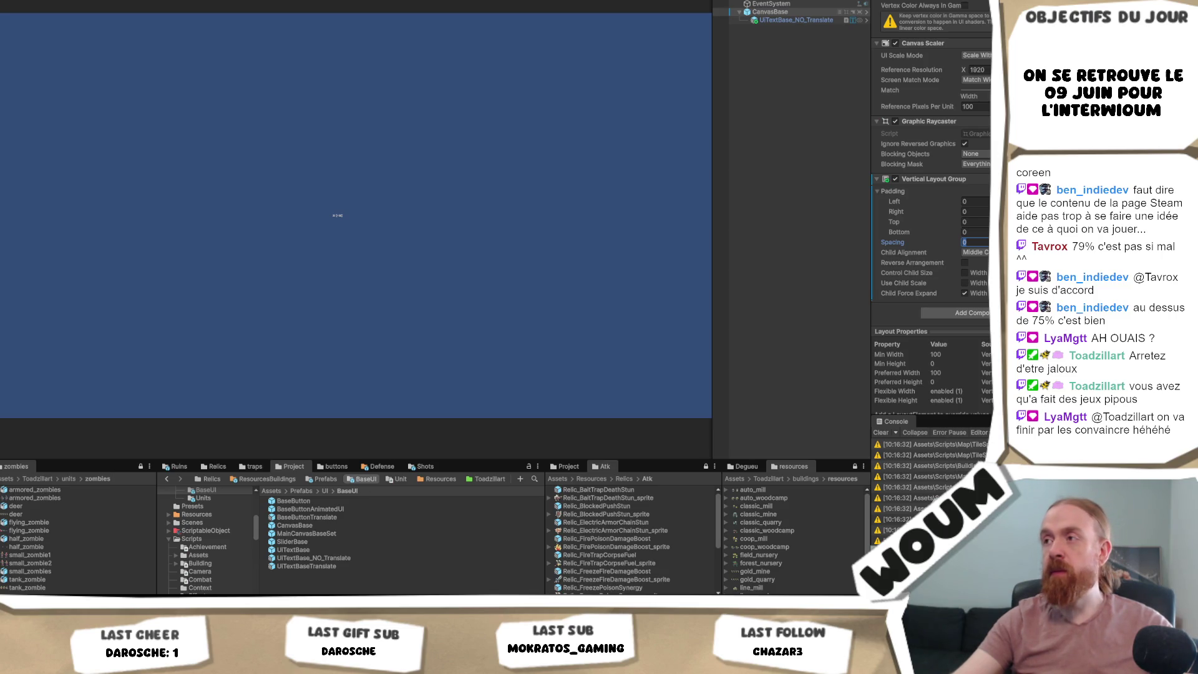
{"action": "type", "text": "10"}
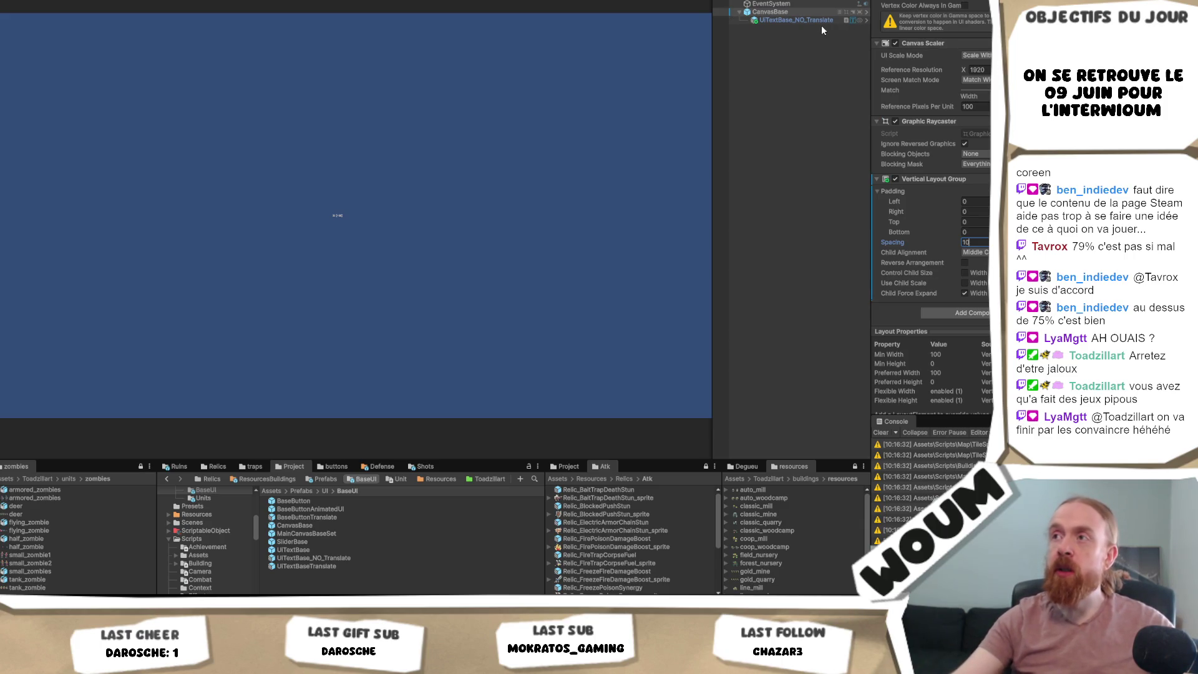
- Duplicate the UITextBase_NO_Translate text and collapse the Vertical Layout Group settings
{"action": "key", "text": "ctrl+d"}
{"action": "key", "text": "ctrl+d"}
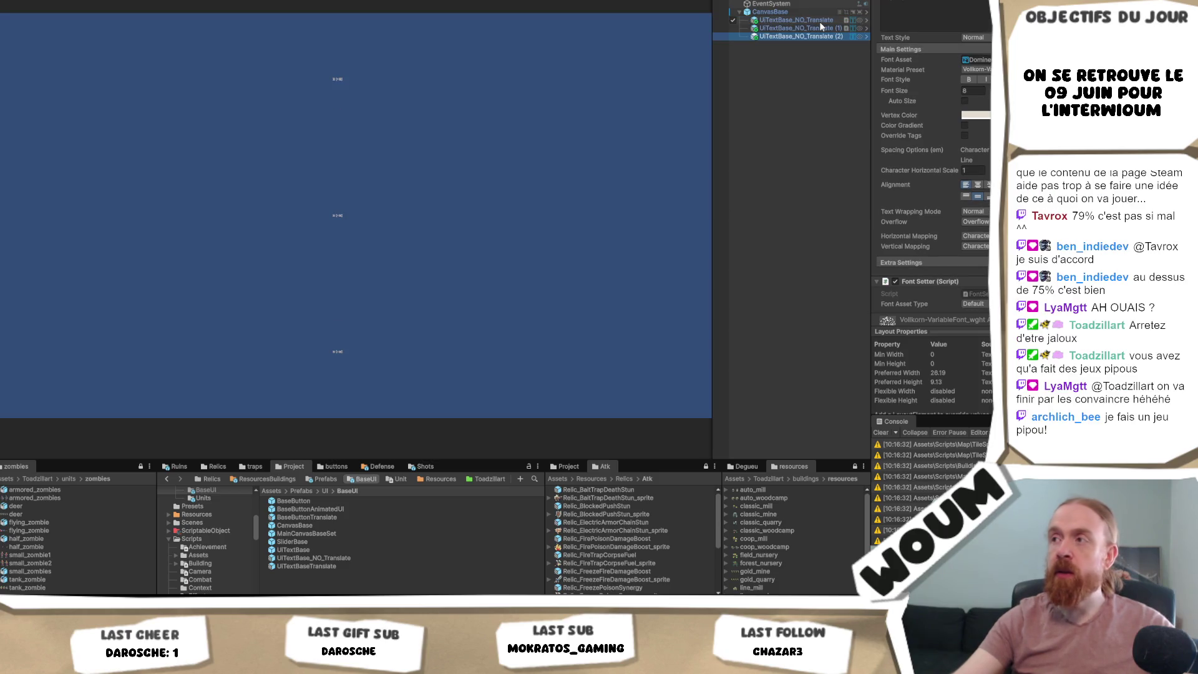
{"action": "left_click", "coordinate": [817, 12]}
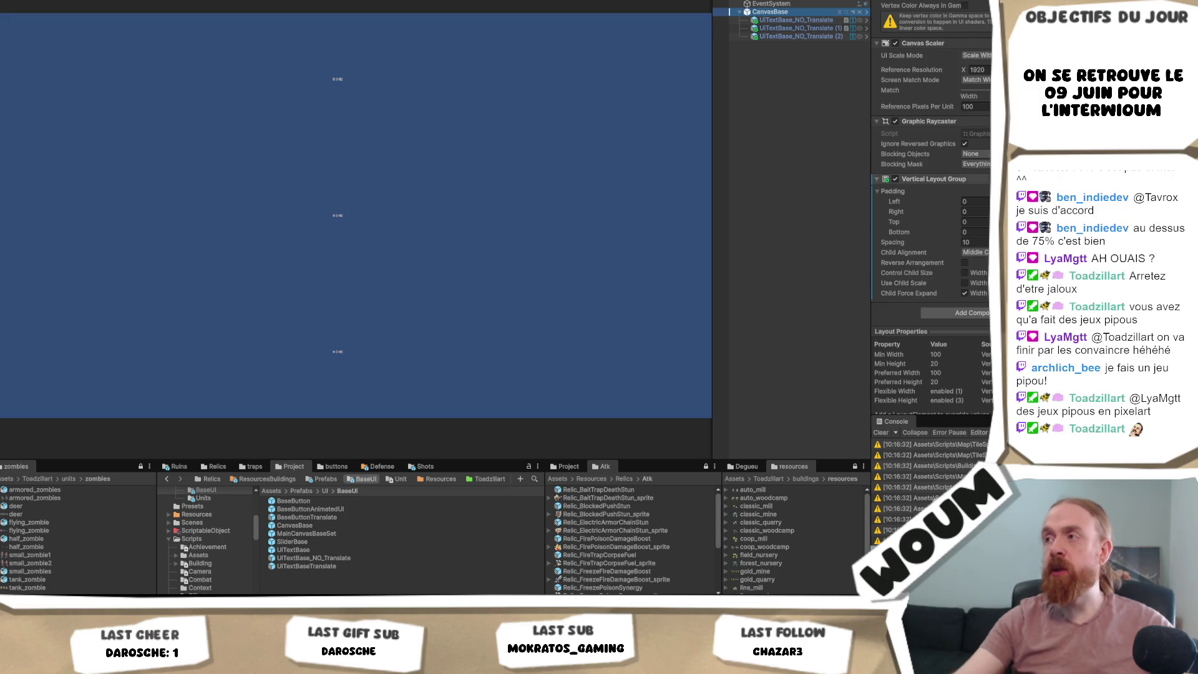
{"action": "left_click", "coordinate": [877, 179]}
- Remove the Vertical Layout Group from CanvasBase and add a Grid Layout Group
{"action": "right_click", "coordinate": [975, 297]}
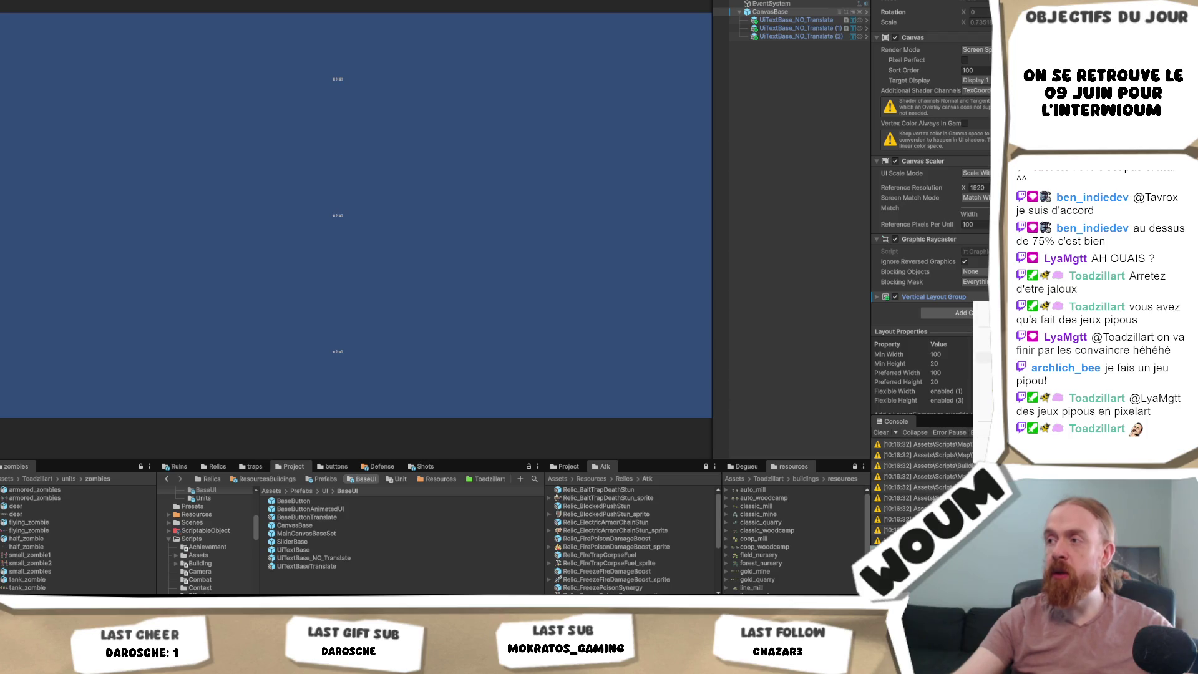
{"action": "left_click", "coordinate": [983, 319]}
{"action": "left_click", "coordinate": [972, 400]}
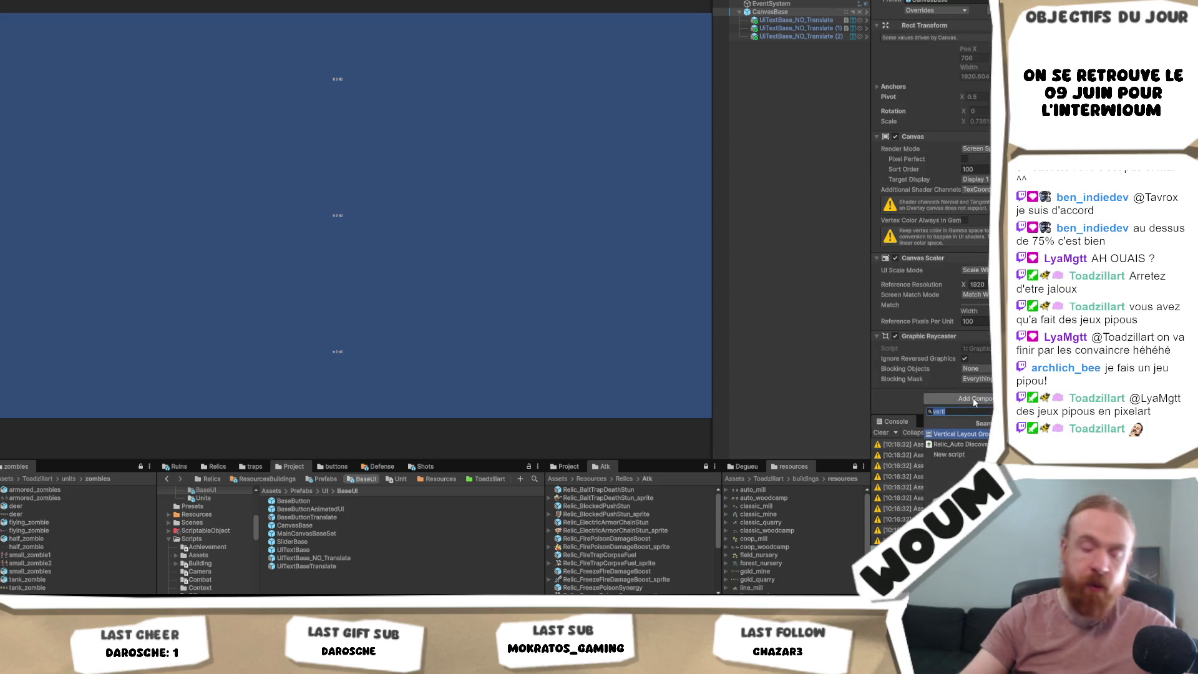
{"action": "type", "text": "Grid"}
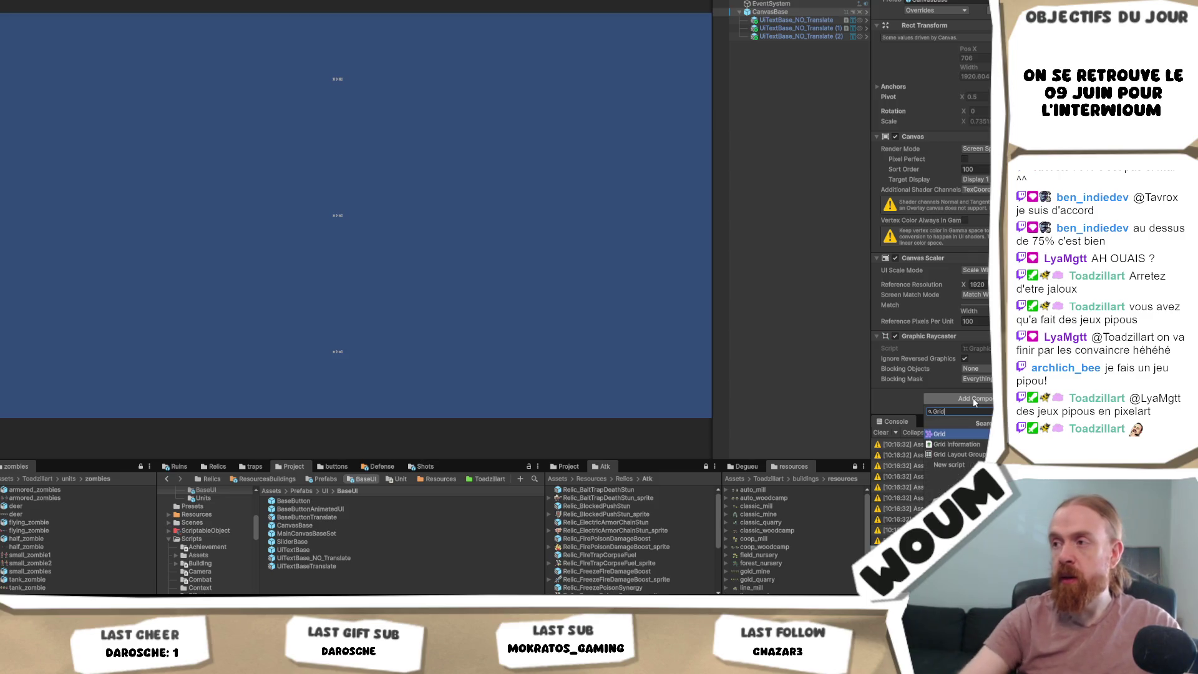
{"action": "key", "text": "Down"}
{"action": "key", "text": "Down"}
{"action": "key", "text": "Return"}
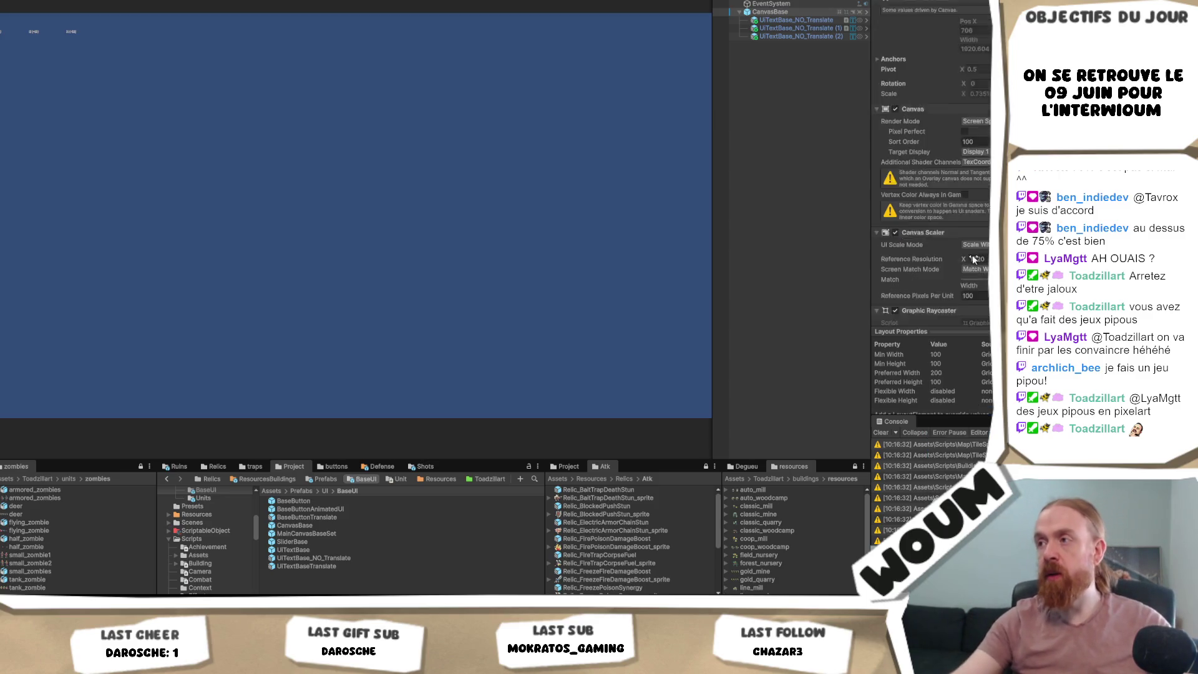
- Set the grid cell width to 2000, keep Upper Left start corner, and align children Middle Center
{"action": "scroll", "coordinate": [922, 294], "scroll_direction": "down", "scroll_amount": 3}
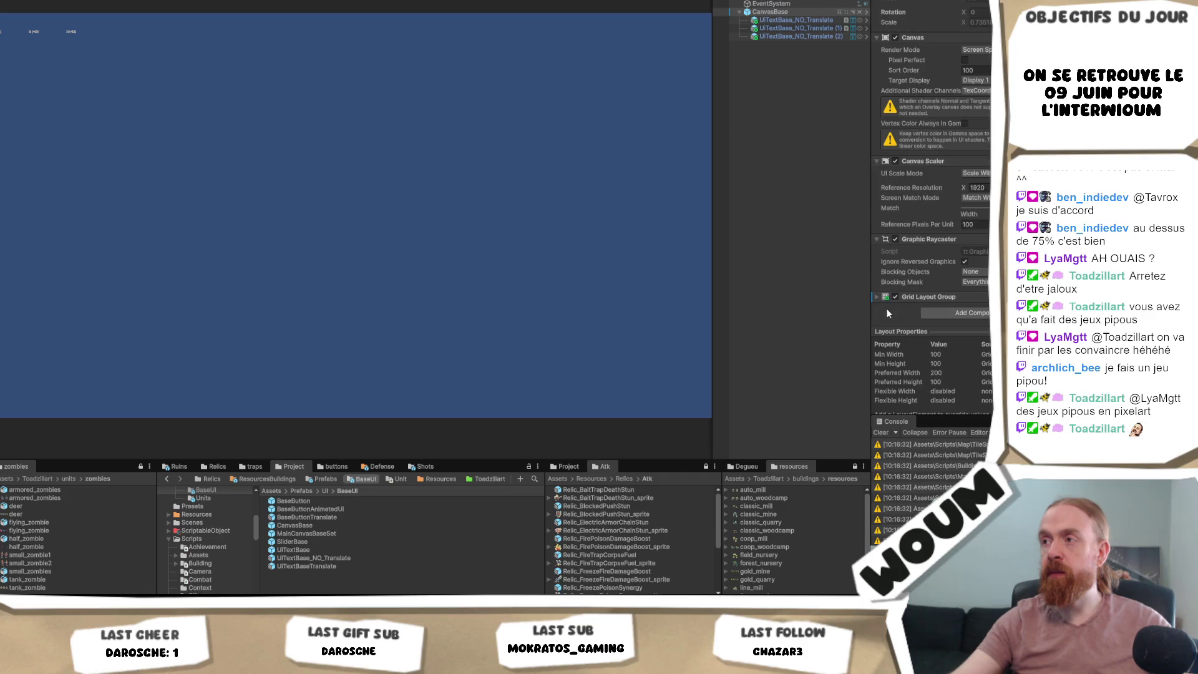
{"action": "scroll", "coordinate": [971, 289], "scroll_direction": "down", "scroll_amount": 1}
{"action": "left_click", "coordinate": [983, 277]}
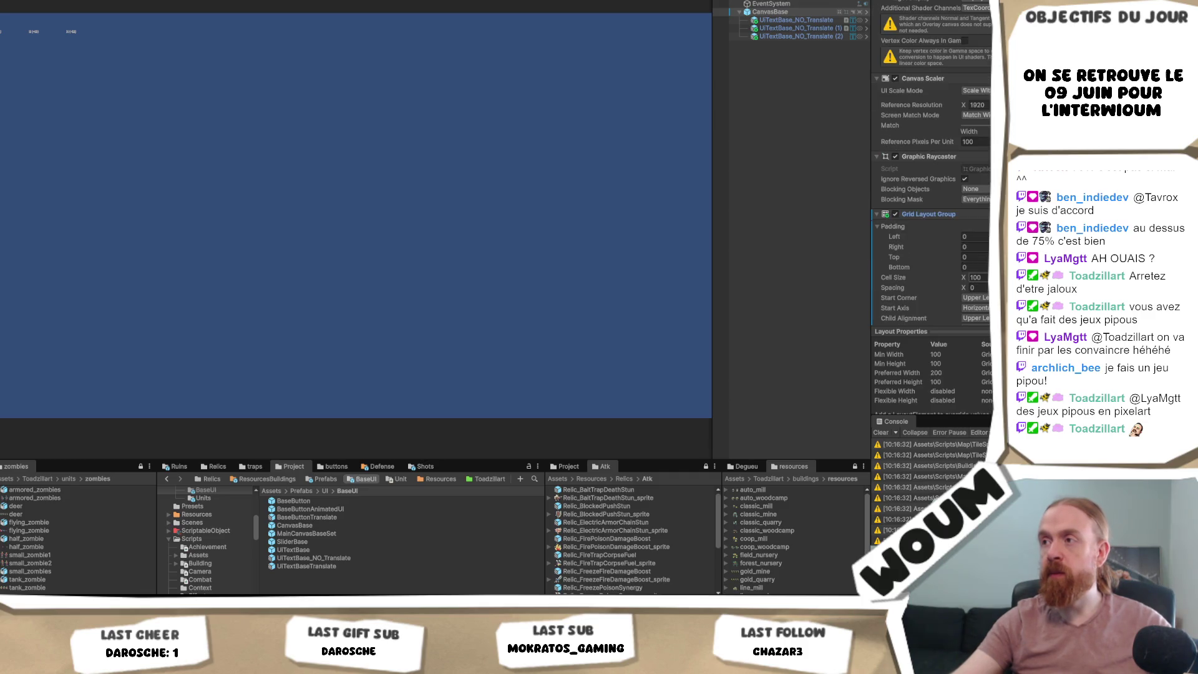
{"action": "type", "text": "2000"}
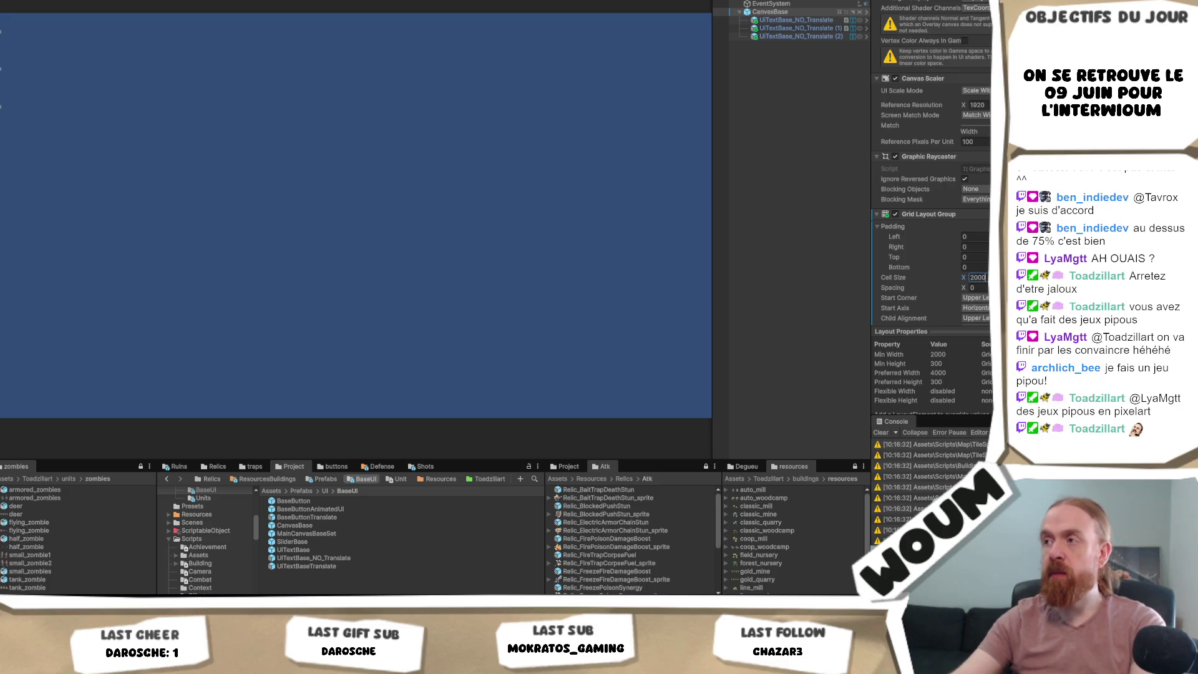
{"action": "left_click", "coordinate": [975, 297]}
{"action": "left_click", "coordinate": [966, 312]}
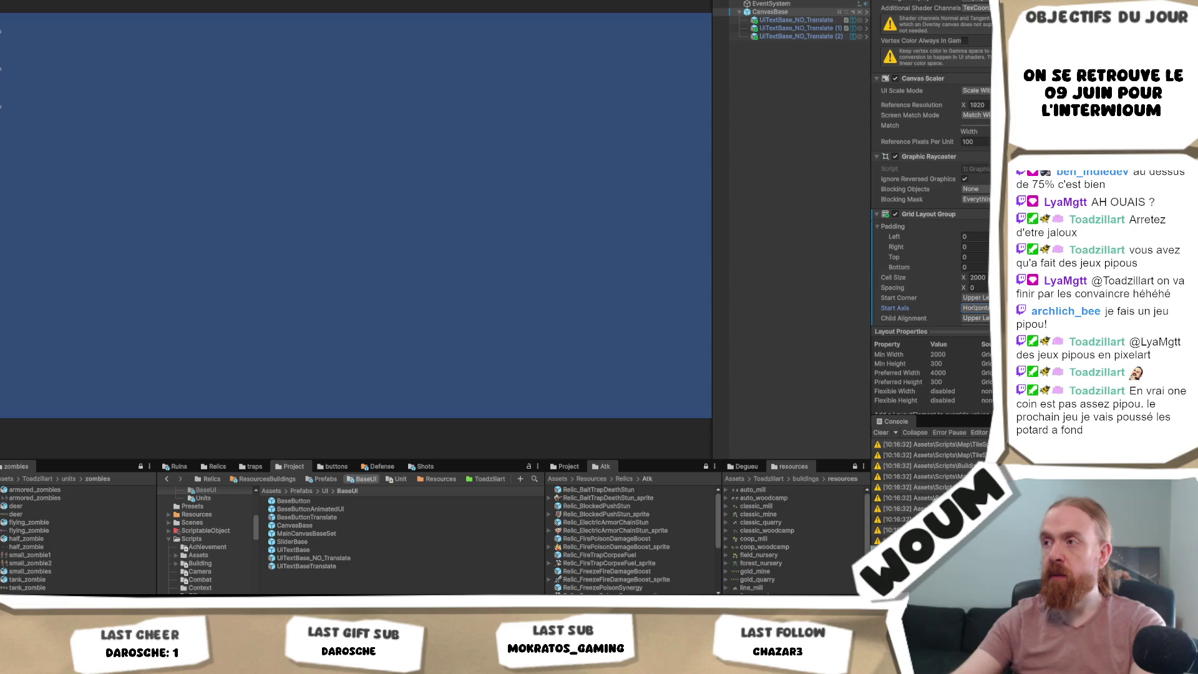
{"action": "left_click", "coordinate": [975, 318]}
{"action": "left_click", "coordinate": [975, 375]}
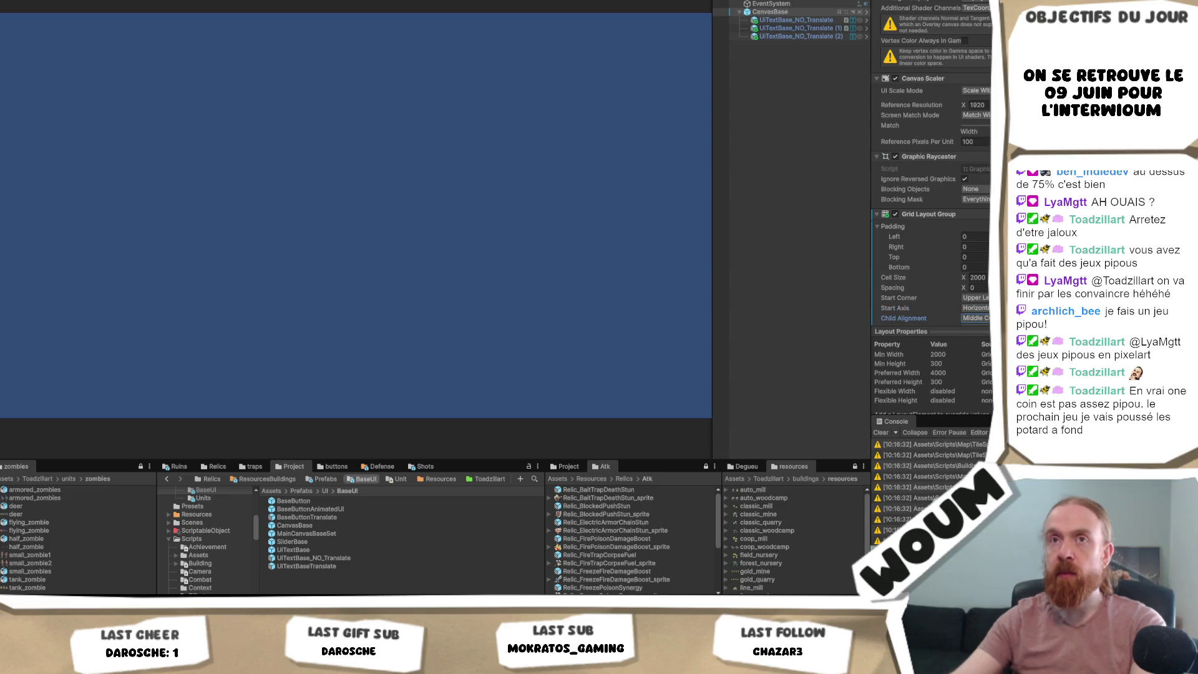
{"action": "scroll", "coordinate": [953, 58], "scroll_direction": "up", "scroll_amount": 5}
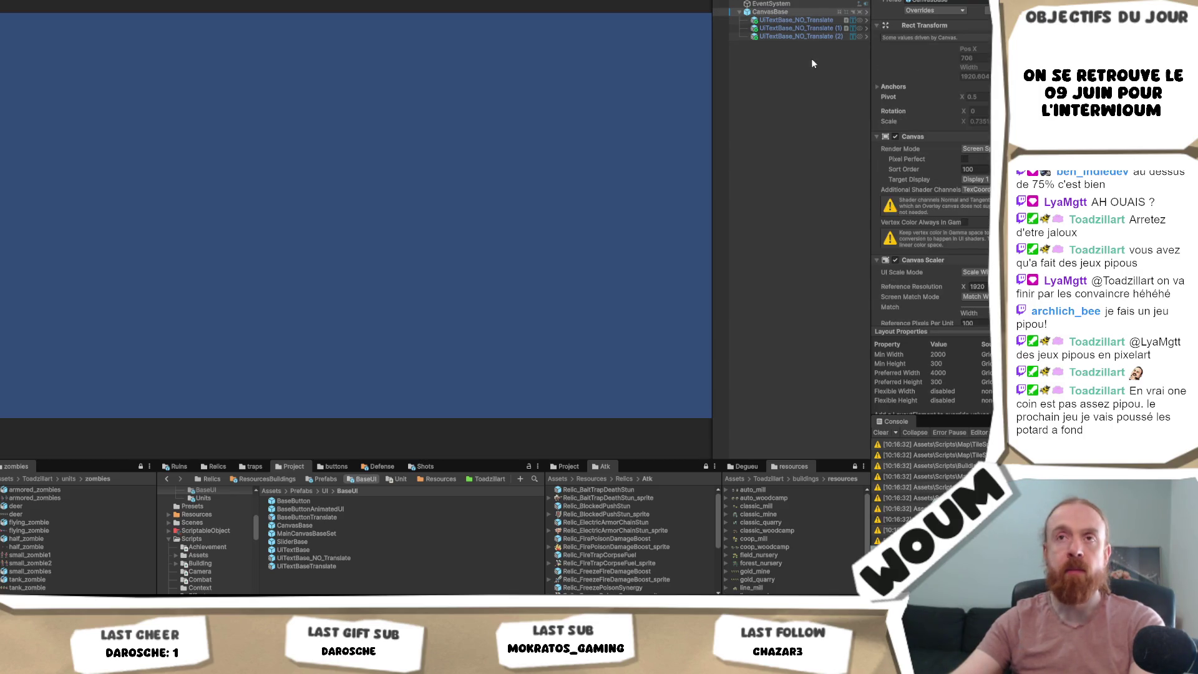
- Group the three text objects under a new GameObject
{"action": "left_click", "coordinate": [797, 19]}
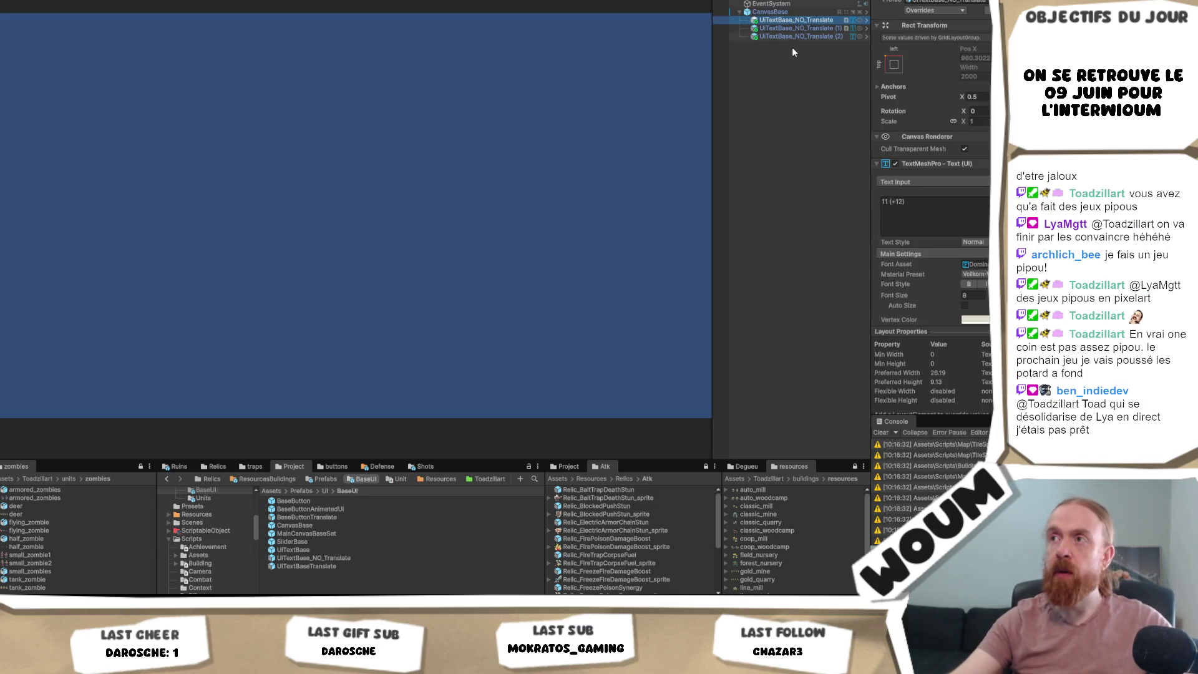
{"action": "left_click", "coordinate": [798, 36], "text": "shift"}
{"action": "right_click", "coordinate": [799, 28]}
{"action": "left_click", "coordinate": [859, 163]}
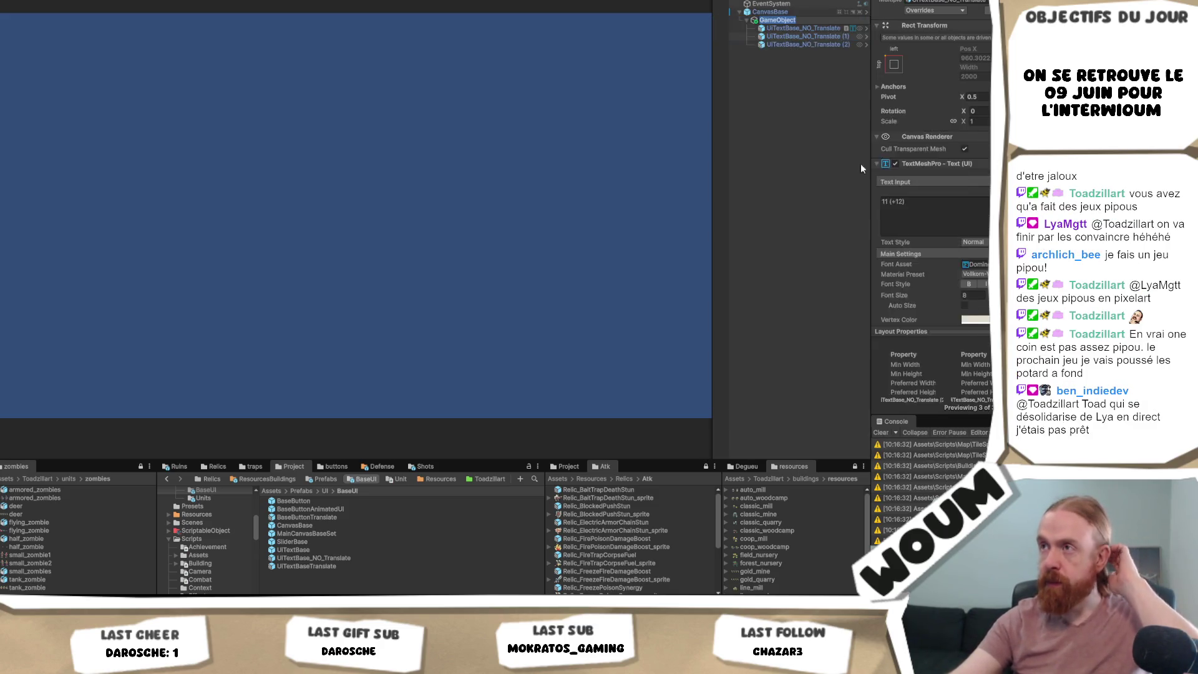
- Make the new GameObject stretch to fill the CanvasBase canvas
{"action": "left_click", "coordinate": [894, 38]}
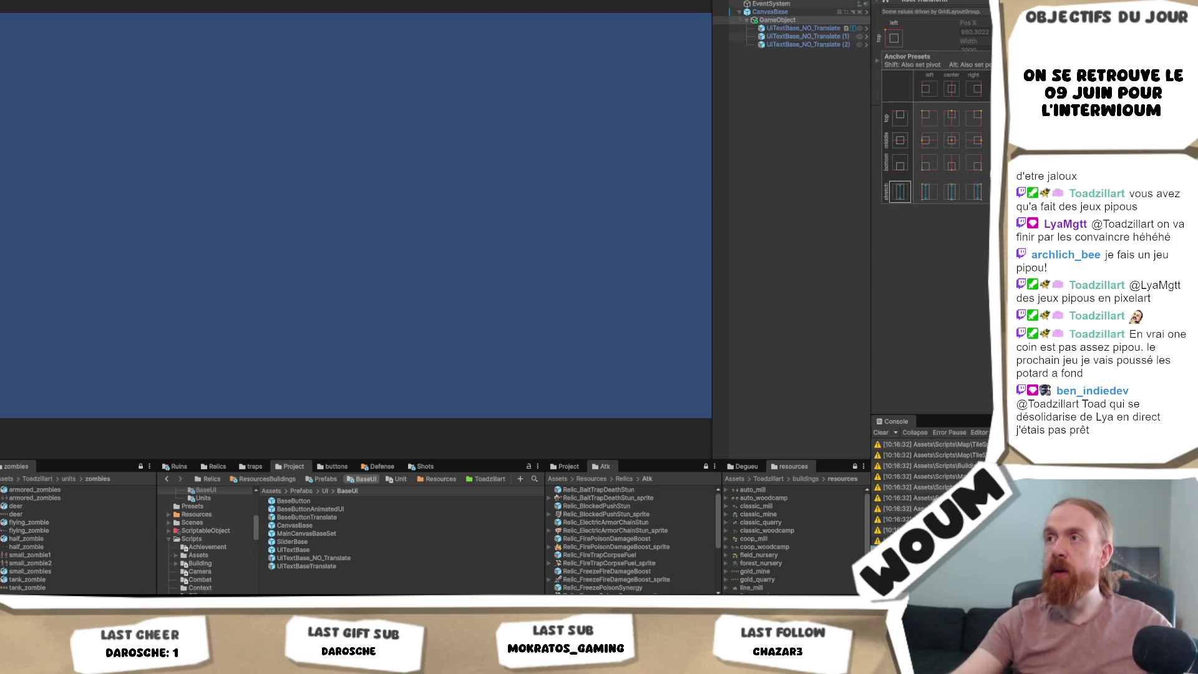
{"action": "left_click", "coordinate": [770, 12]}
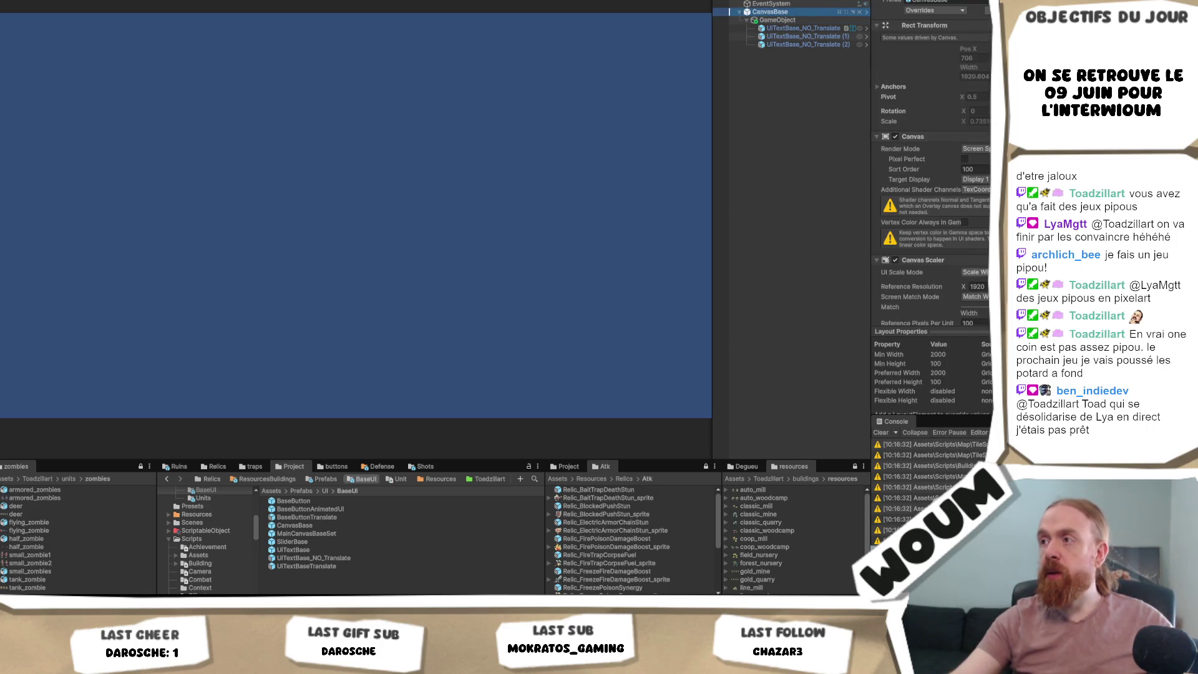
{"action": "scroll", "coordinate": [932, 199], "scroll_direction": "down", "scroll_amount": 5}
{"action": "mouse_move", "coordinate": [932, 200]}
{"action": "left_mouse_down"}
{"action": "mouse_move", "coordinate": [780, 16]}
{"action": "mouse_move", "coordinate": [791, 25]}
{"action": "left_mouse_up"}
{"action": "left_click", "coordinate": [776, 20]}
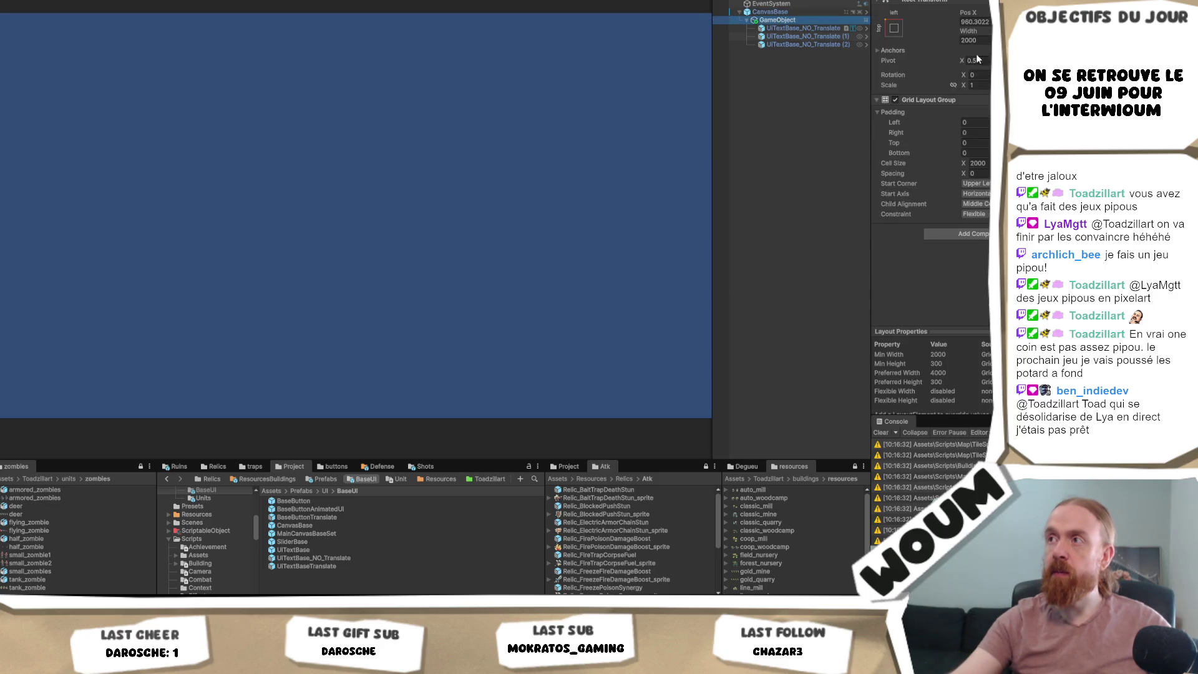
{"action": "left_click", "coordinate": [893, 27]}
{"action": "left_click", "coordinate": [900, 181]}
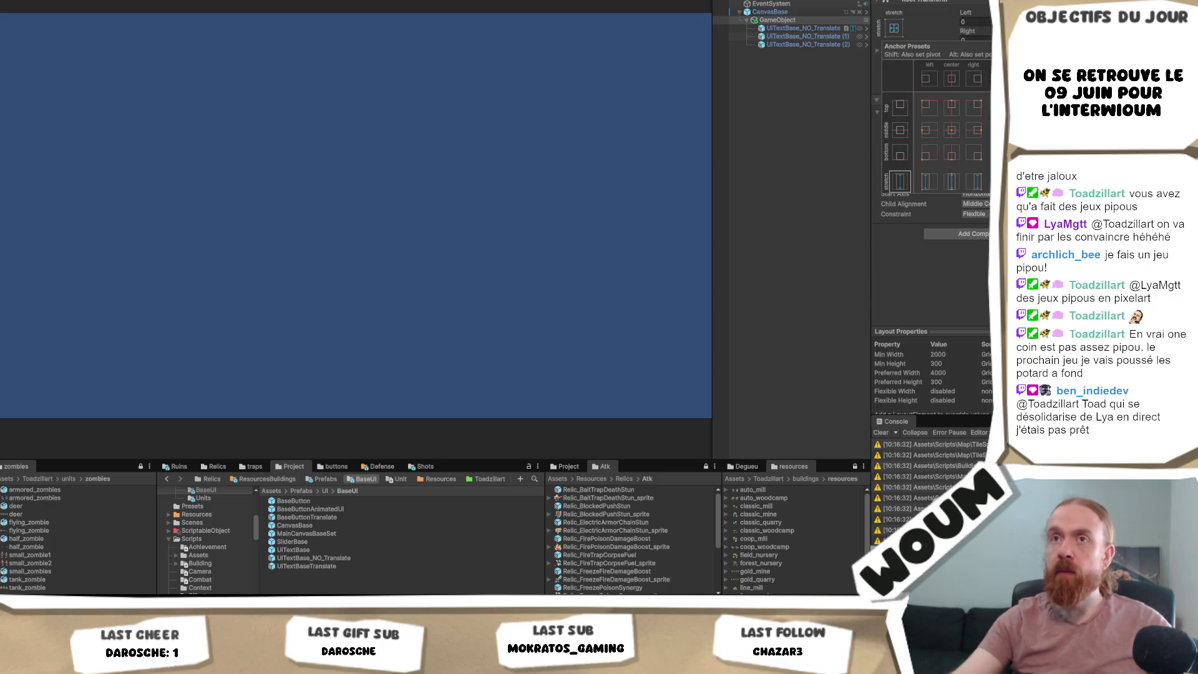
{"action": "left_click", "coordinate": [941, 368]}
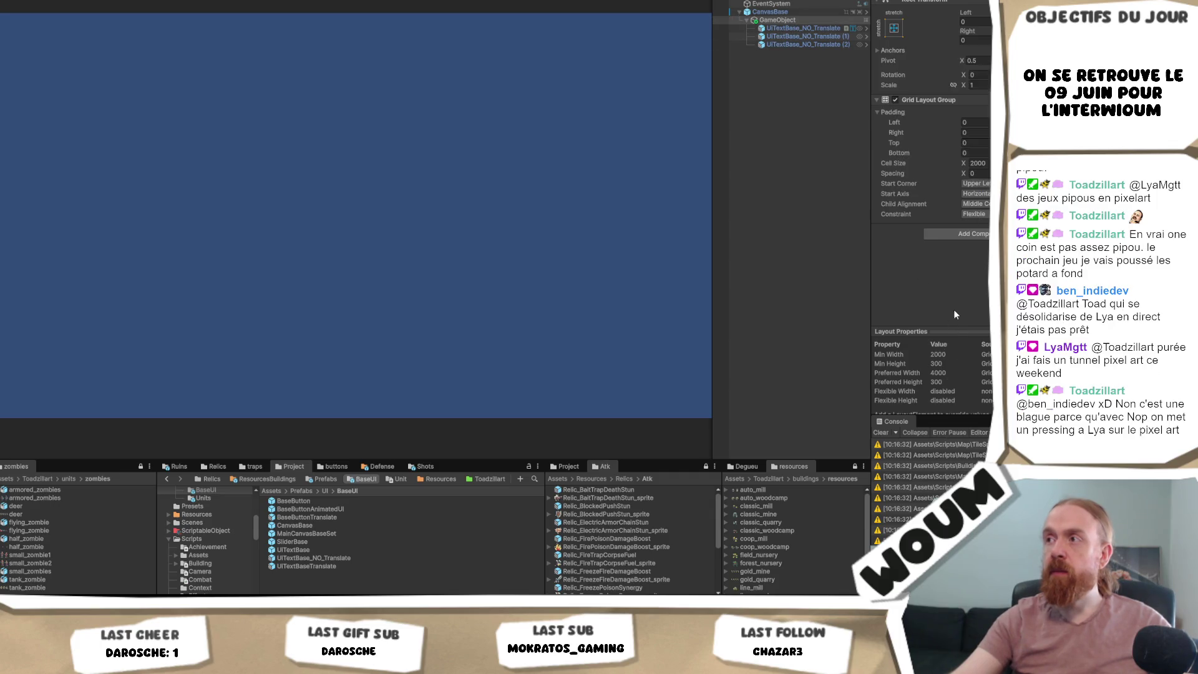
- Set the grid layout's cell width to 1000 (trying 100 first) for a single column
{"action": "left_click", "coordinate": [978, 163]}
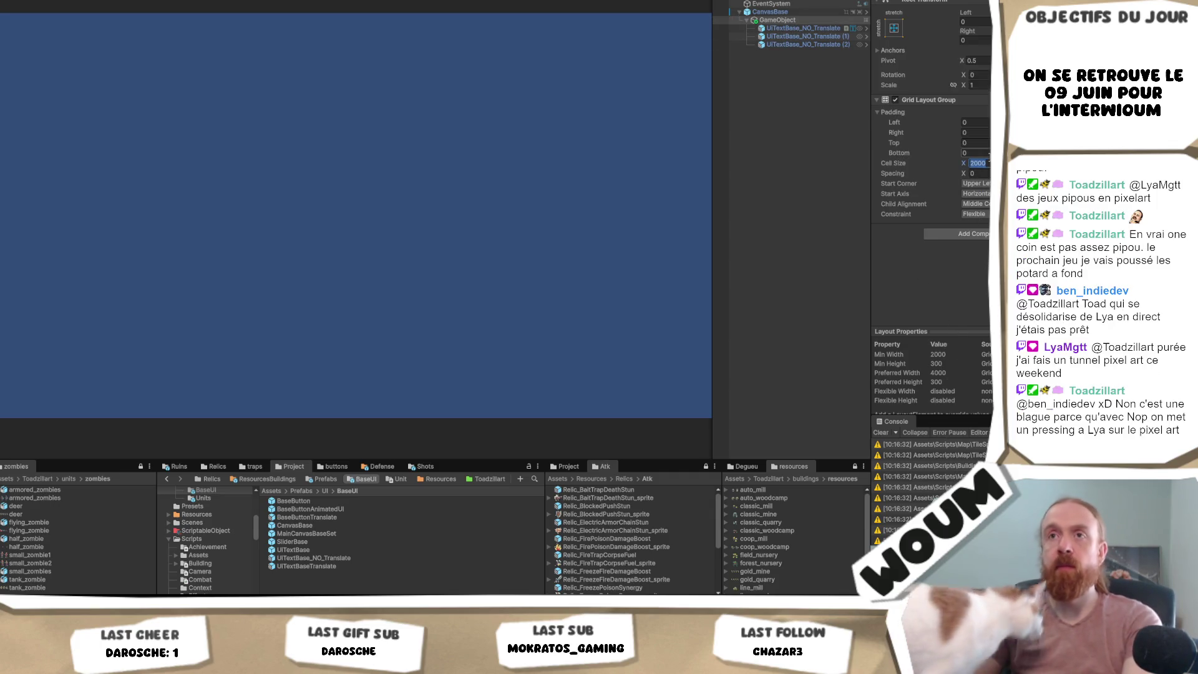
{"action": "left_click", "coordinate": [798, 28]}
{"action": "left_click", "coordinate": [796, 42], "text": "shift"}
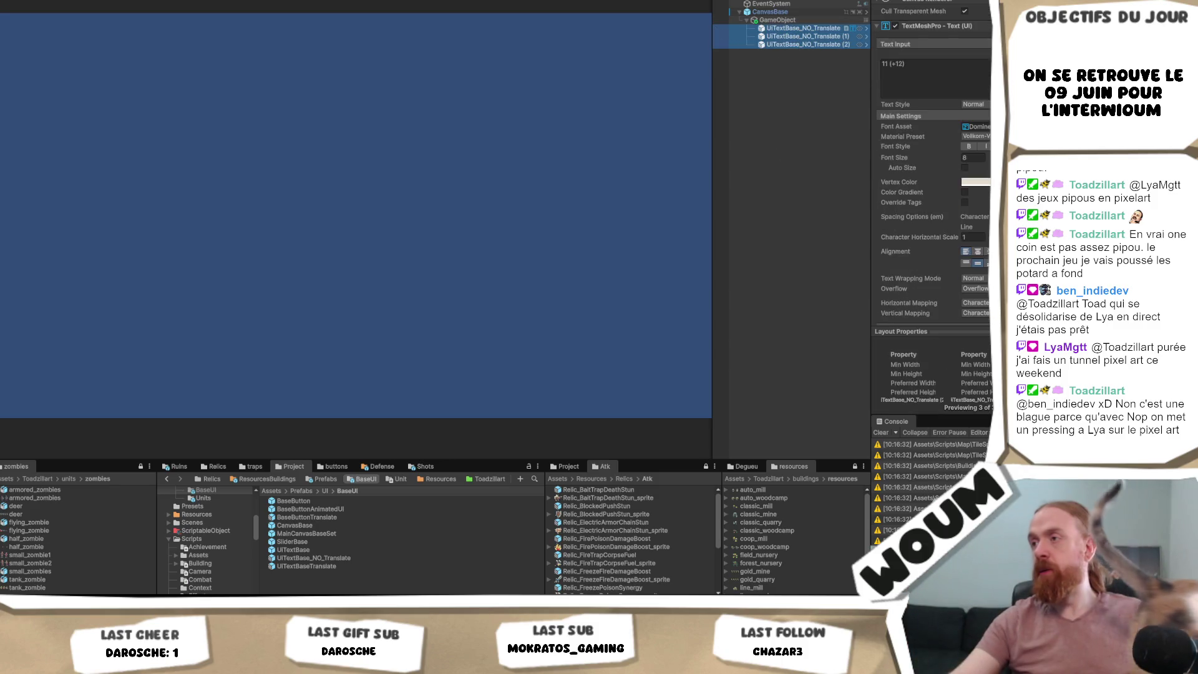
{"action": "left_click", "coordinate": [895, 66]}
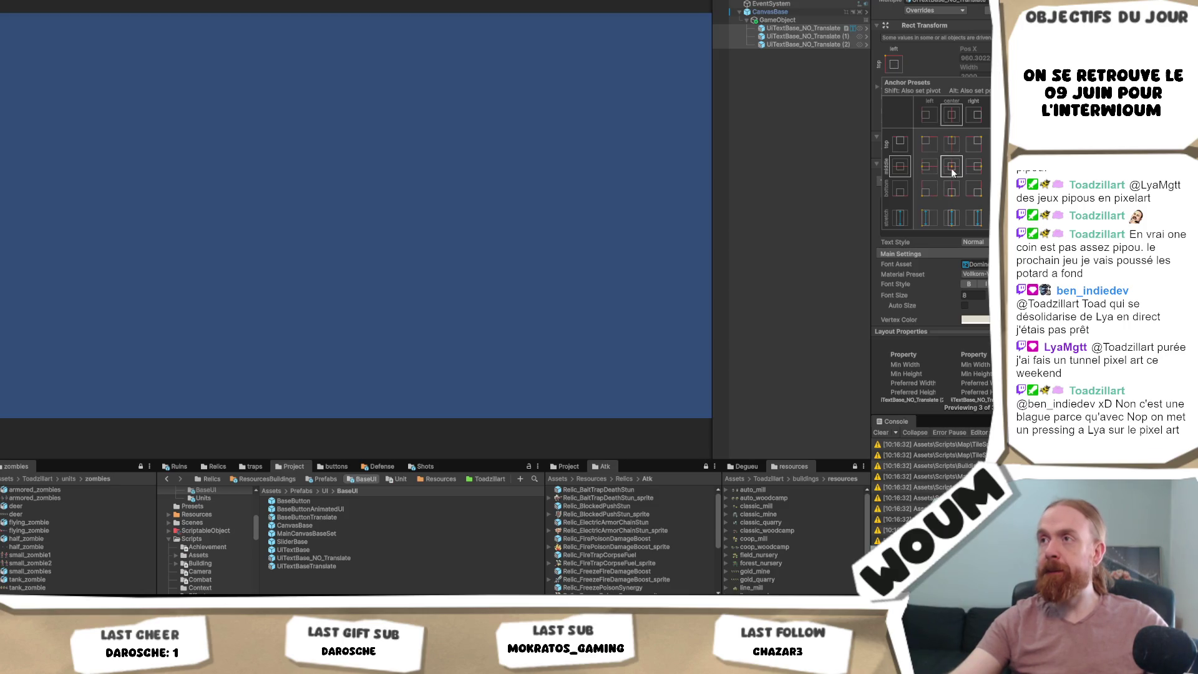
{"action": "left_click", "coordinate": [814, 19]}
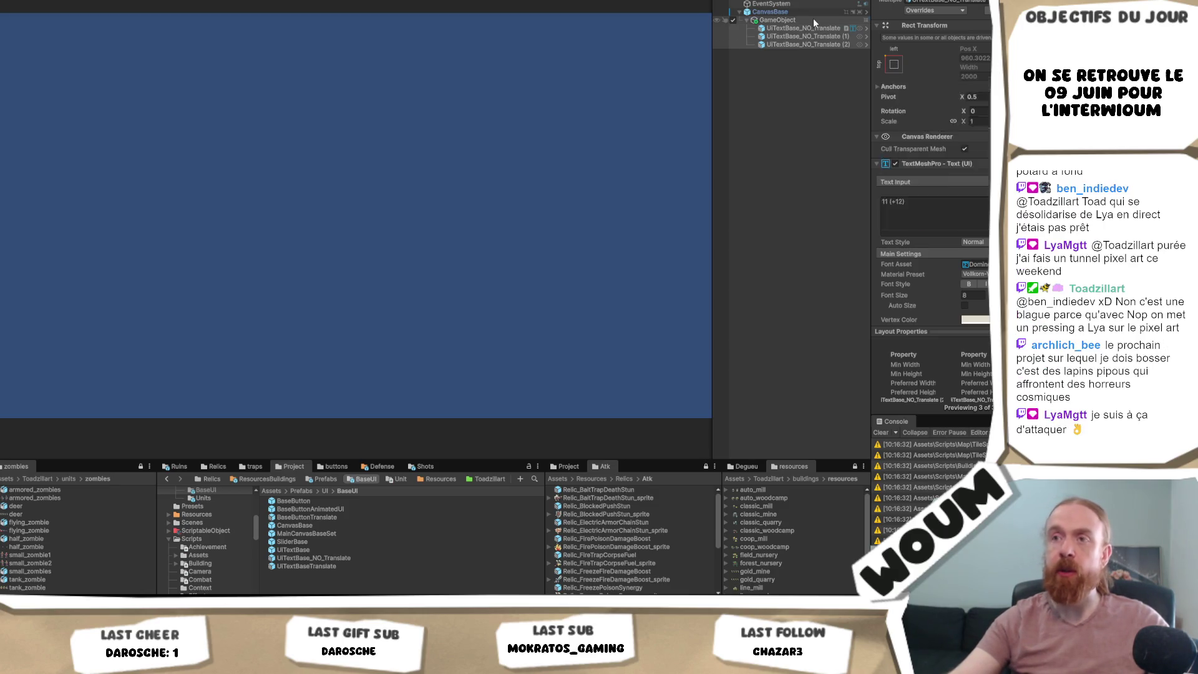
{"action": "double_click", "coordinate": [973, 163]}
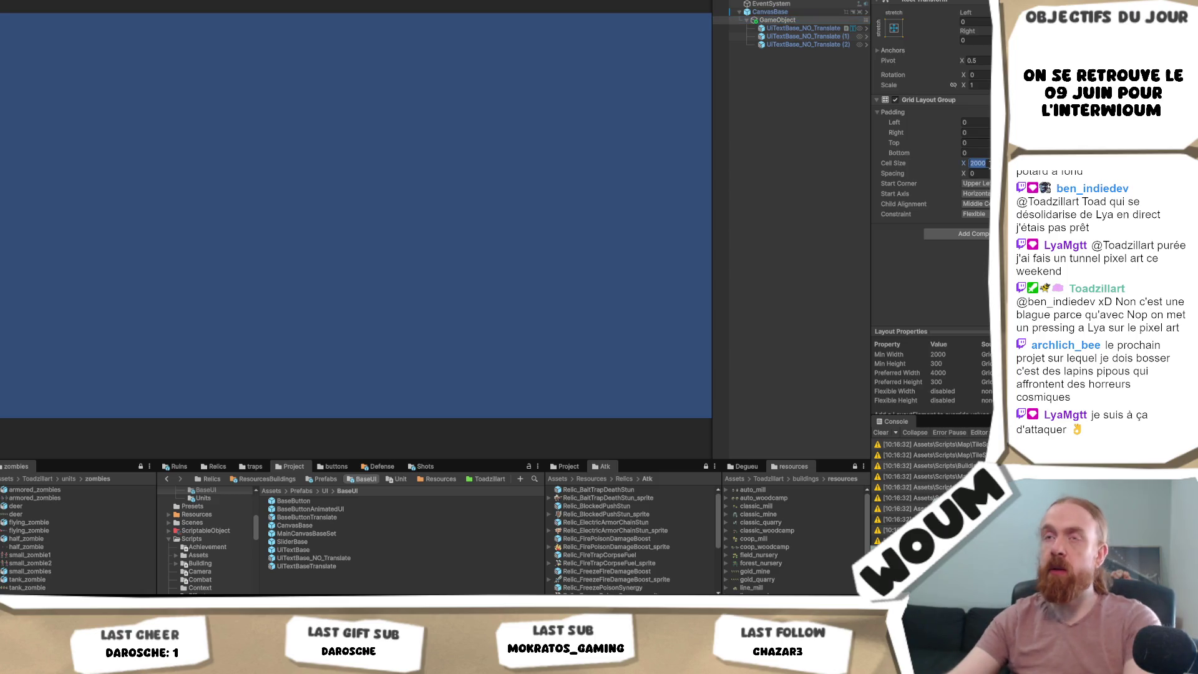
{"action": "type", "text": "100"}
{"action": "key", "text": "Return"}
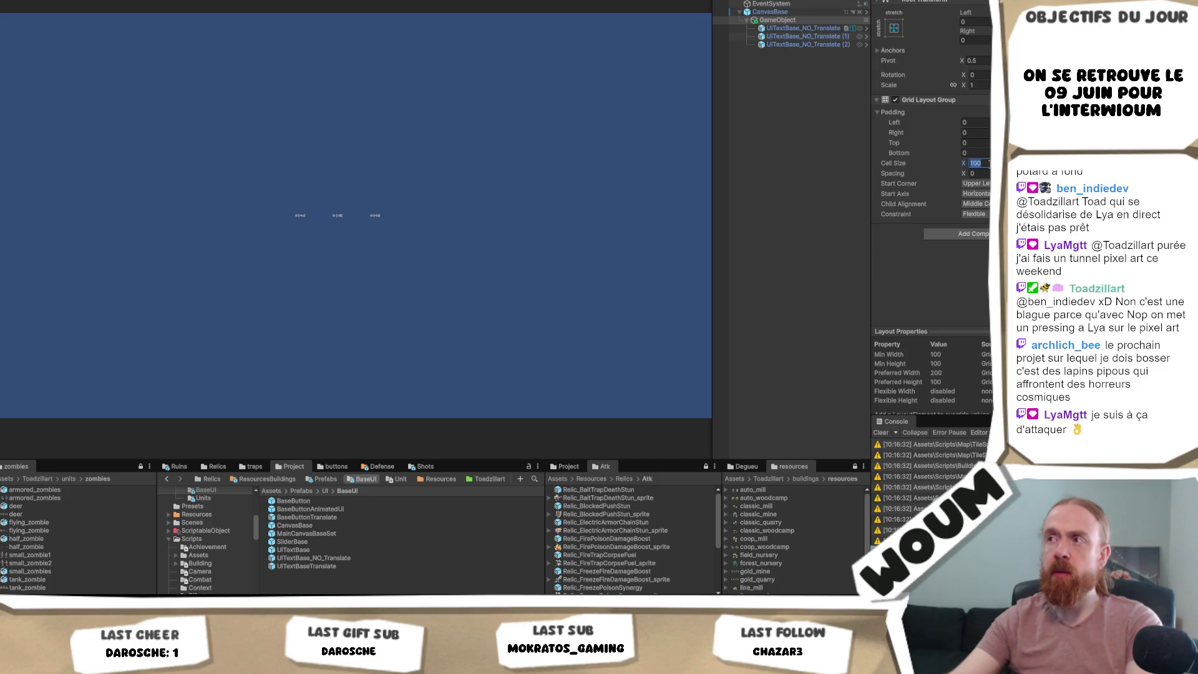
{"action": "type", "text": "1000"}
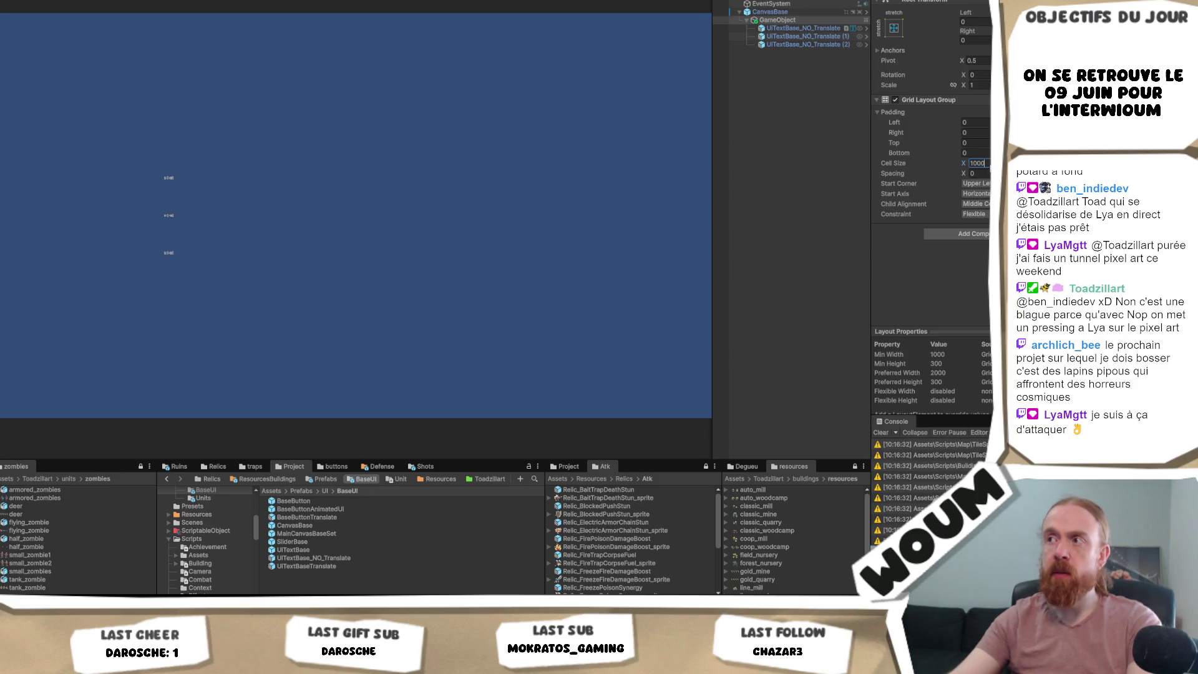
{"action": "key", "text": "Return"}
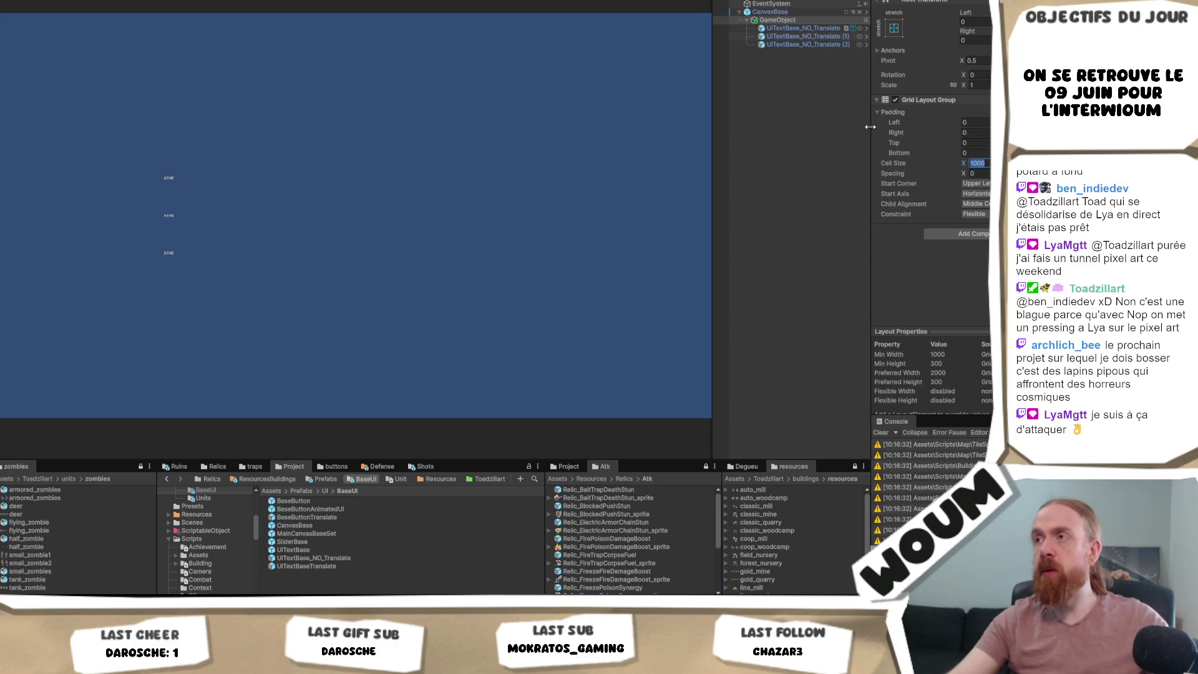
- Select all three text objects together
{"action": "left_click", "coordinate": [799, 28]}
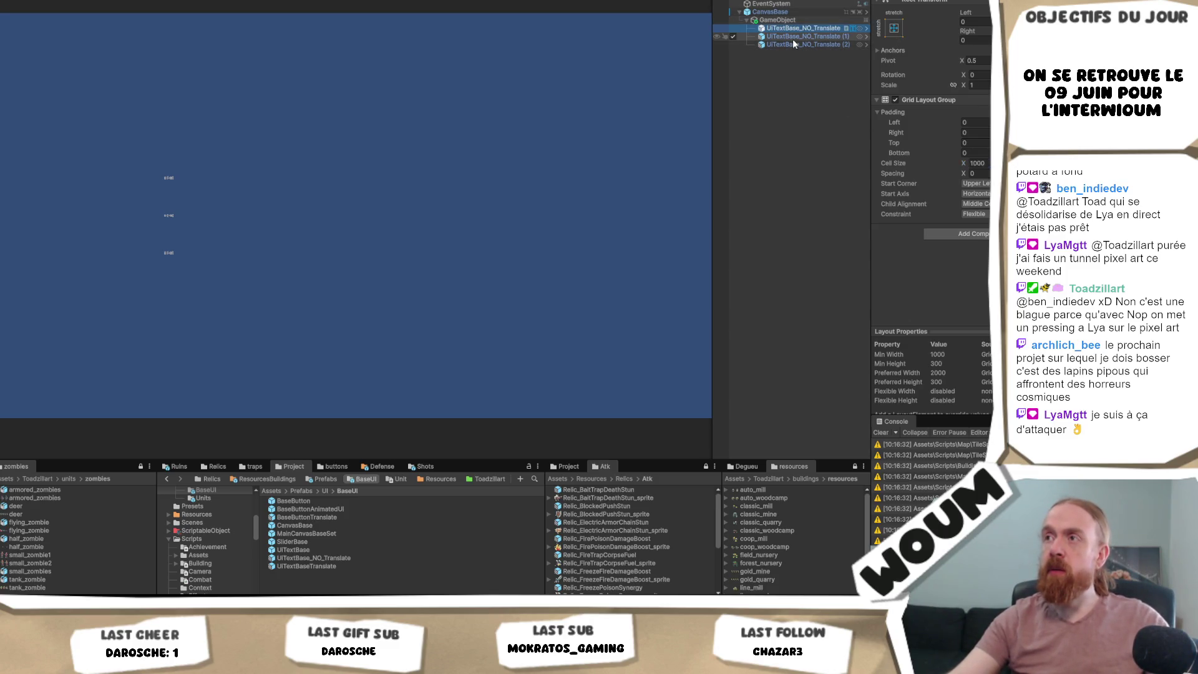
{"action": "left_click", "coordinate": [794, 44], "text": "shift"}
{"action": "scroll", "coordinate": [935, 175], "scroll_direction": "down", "scroll_amount": 5}
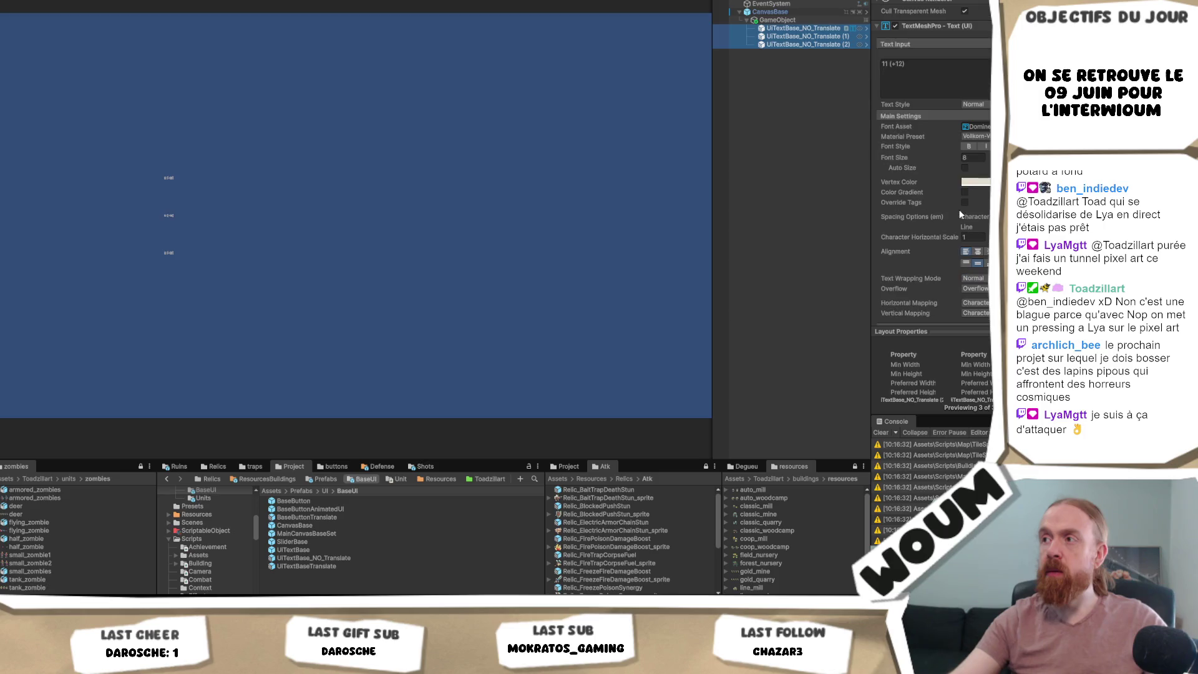
- Centre-align the three texts and set their font size to 50
{"action": "left_click", "coordinate": [976, 252]}
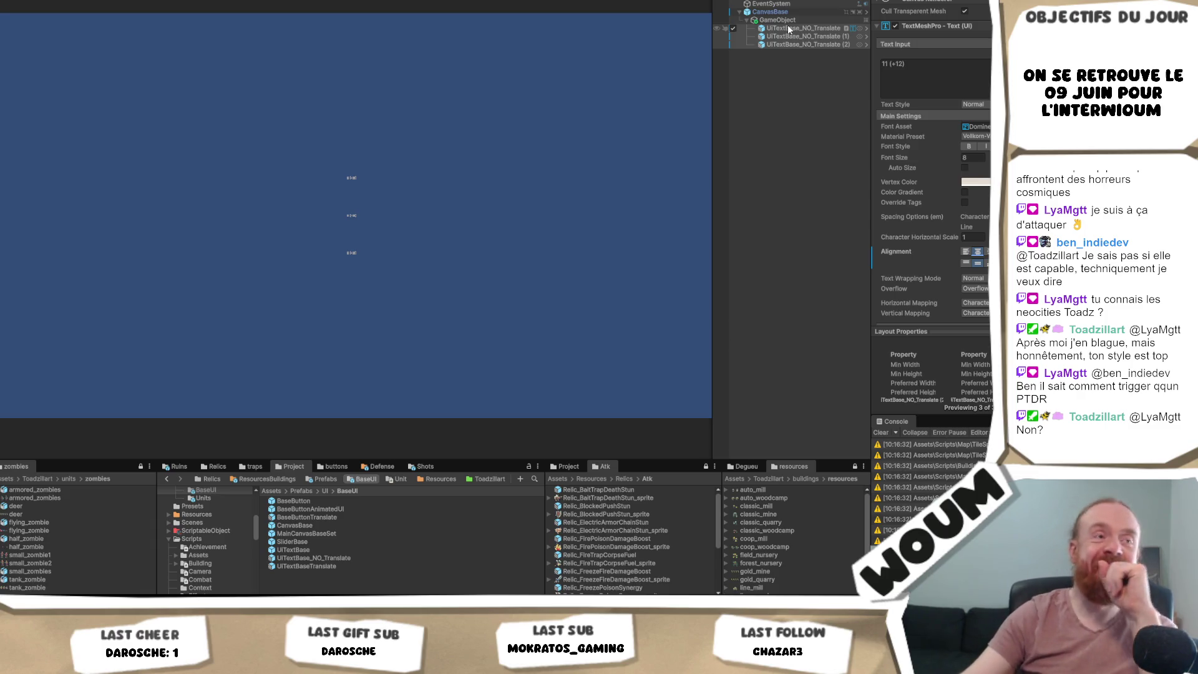
{"action": "left_click", "coordinate": [818, 21]}
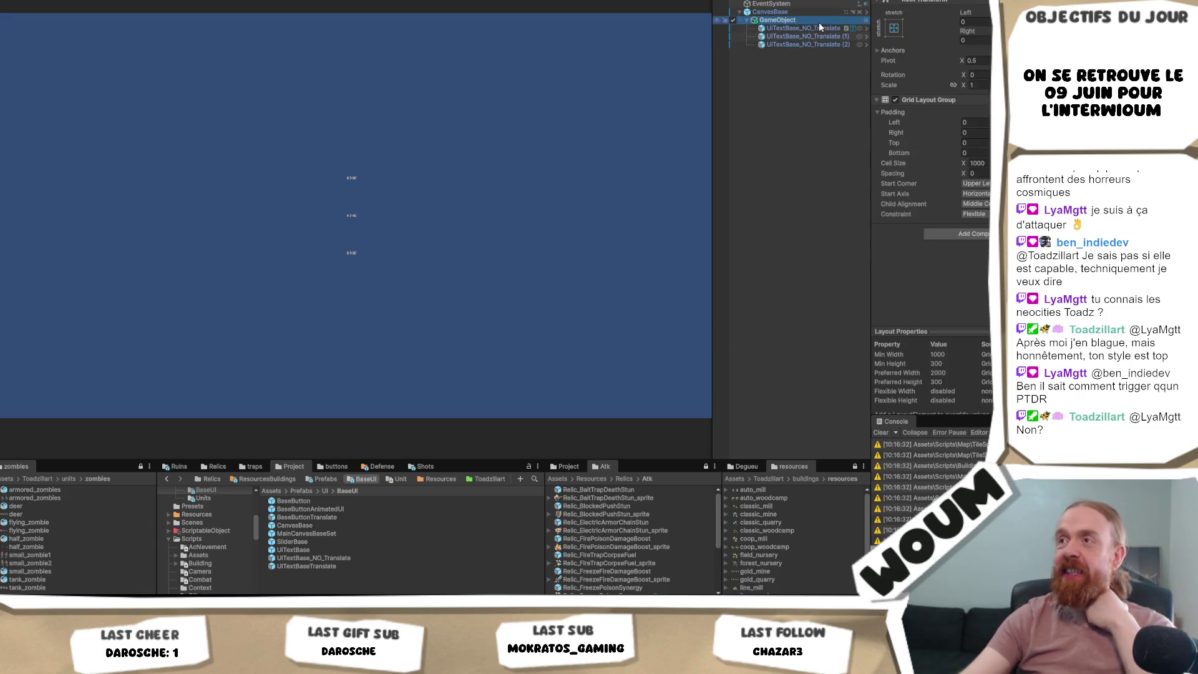
{"action": "left_click", "coordinate": [817, 27]}
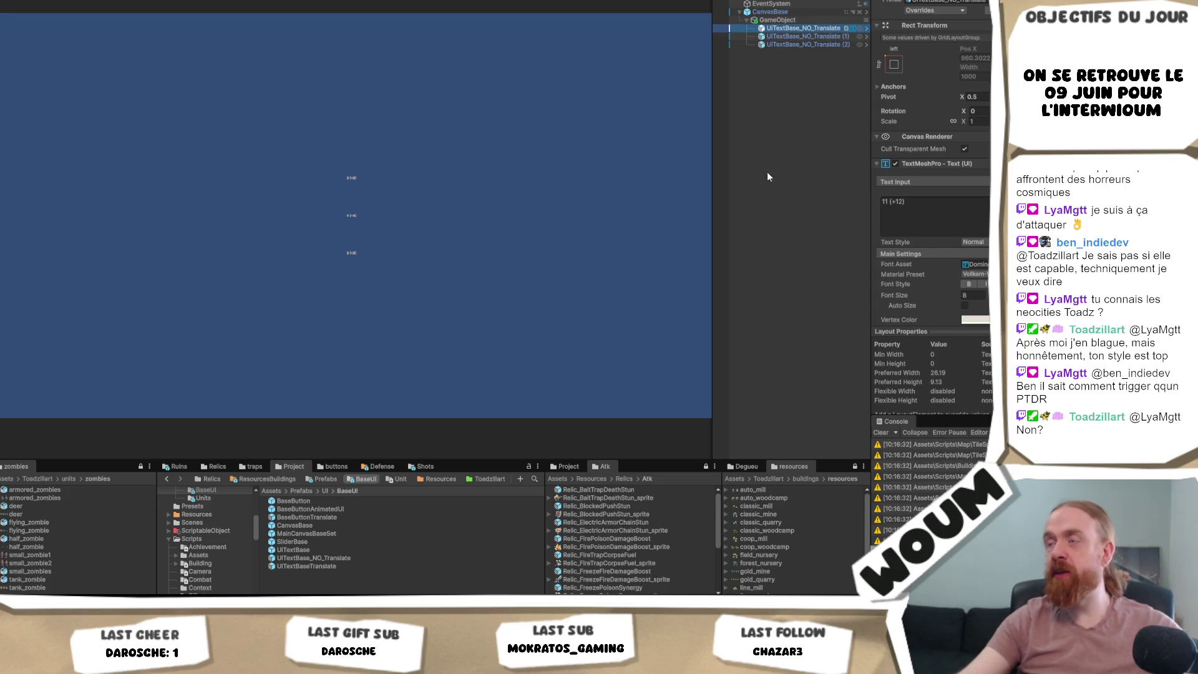
{"action": "left_click", "coordinate": [804, 45], "text": "shift"}
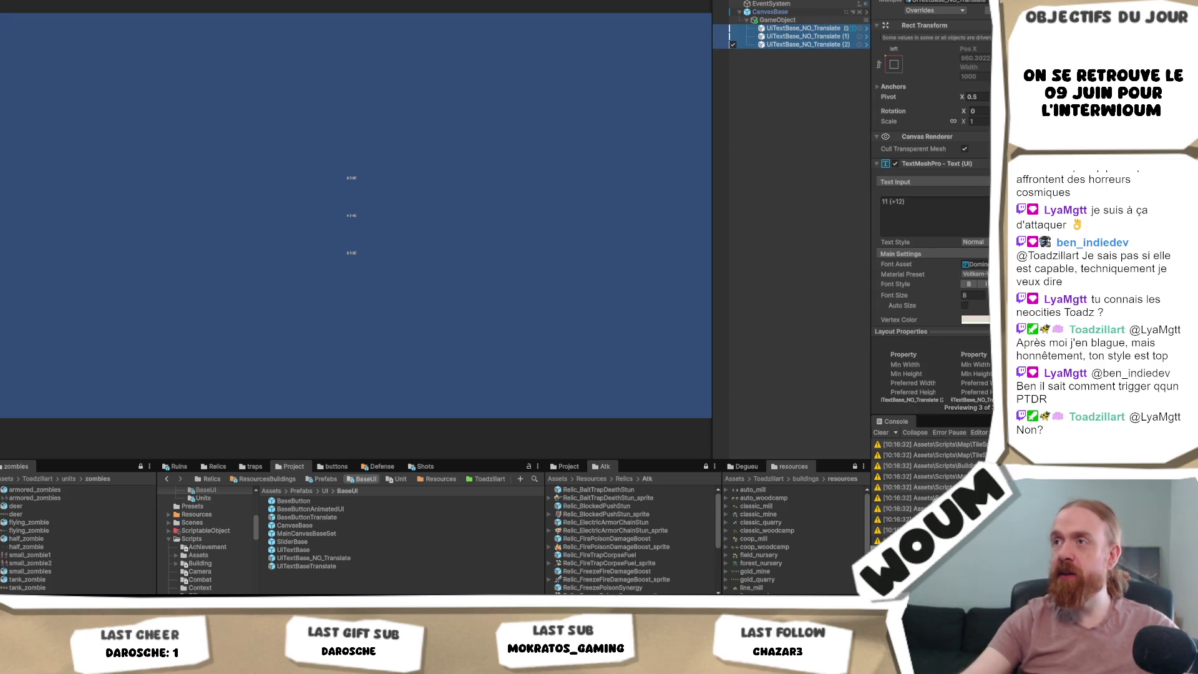
{"action": "double_click", "coordinate": [965, 295]}
{"action": "type", "text": "25"}
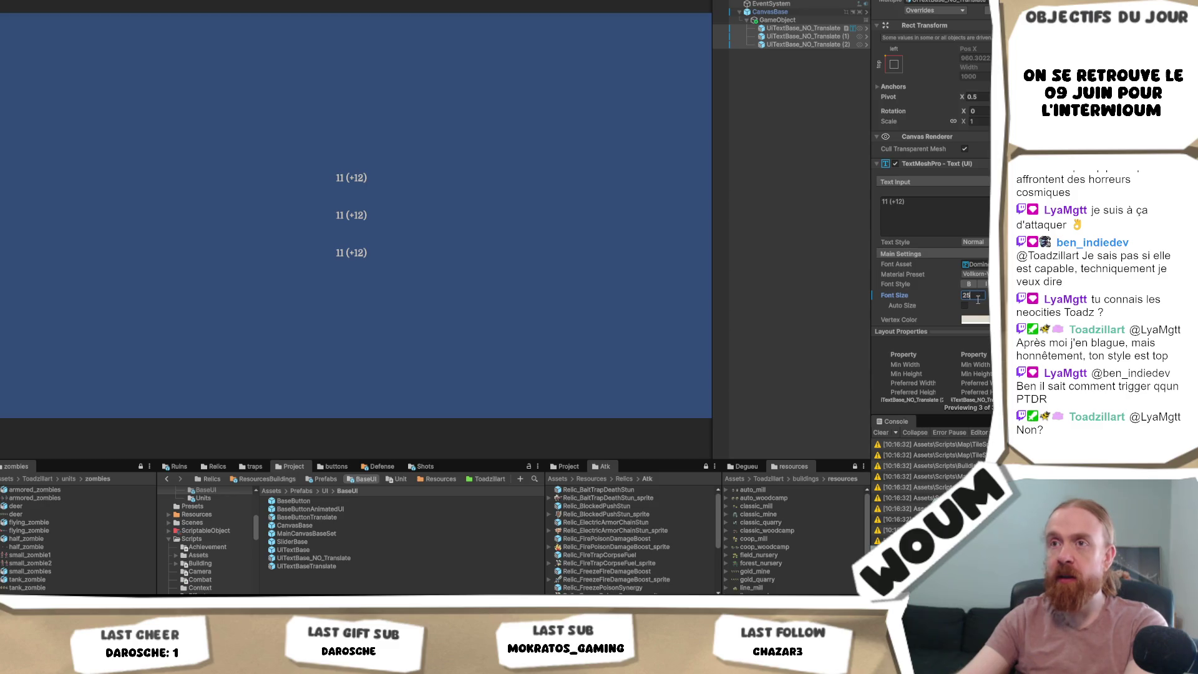
{"action": "key", "text": "BackSpace"}
{"action": "key", "text": "BackSpace"}
{"action": "type", "text": "50"}
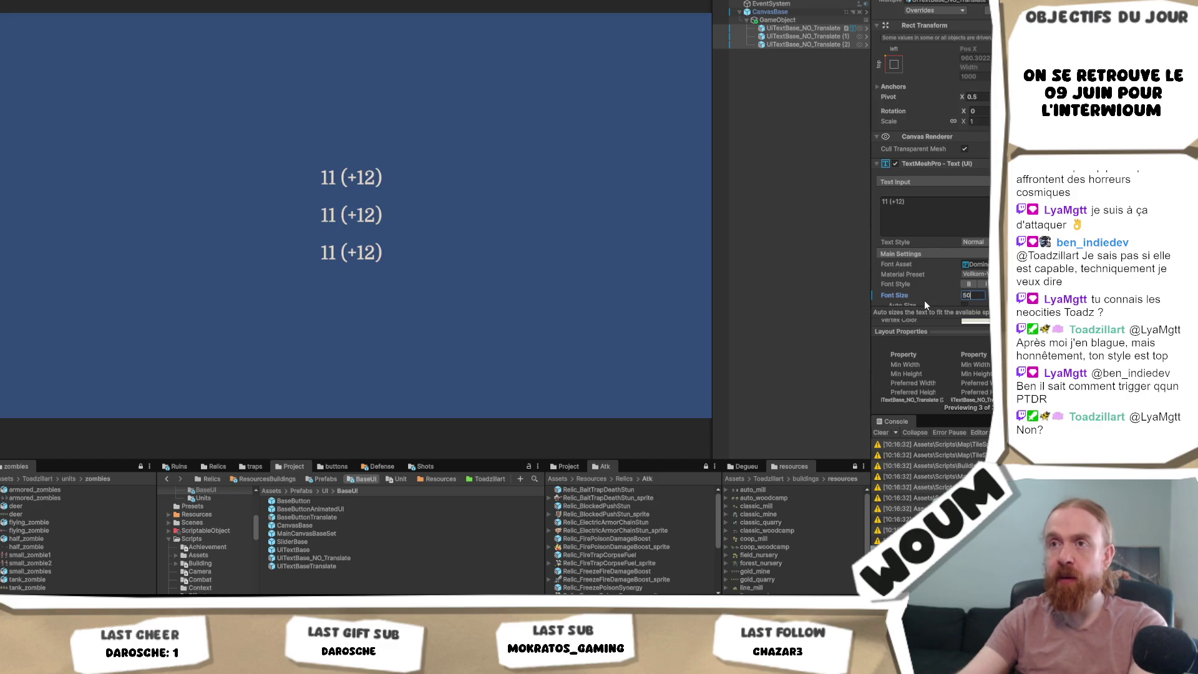
- Enable Auto Size on all three texts
{"action": "left_click", "coordinate": [797, 19]}
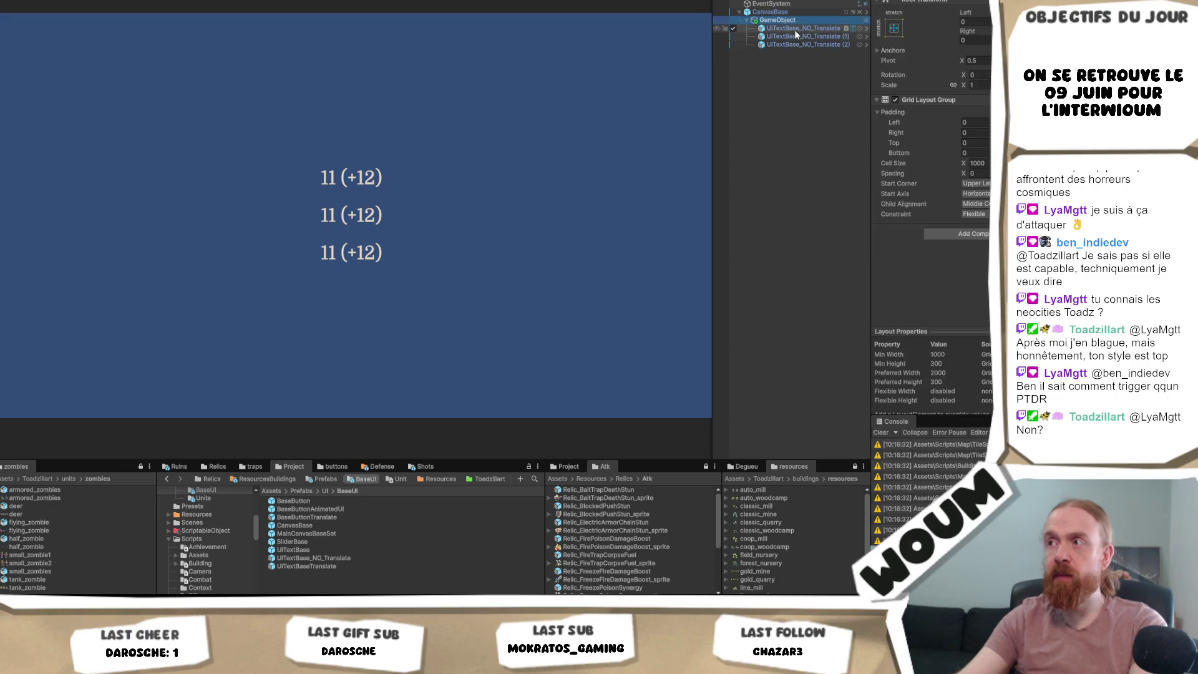
{"action": "left_click", "coordinate": [799, 28]}
{"action": "left_click", "coordinate": [809, 45], "text": "shift"}
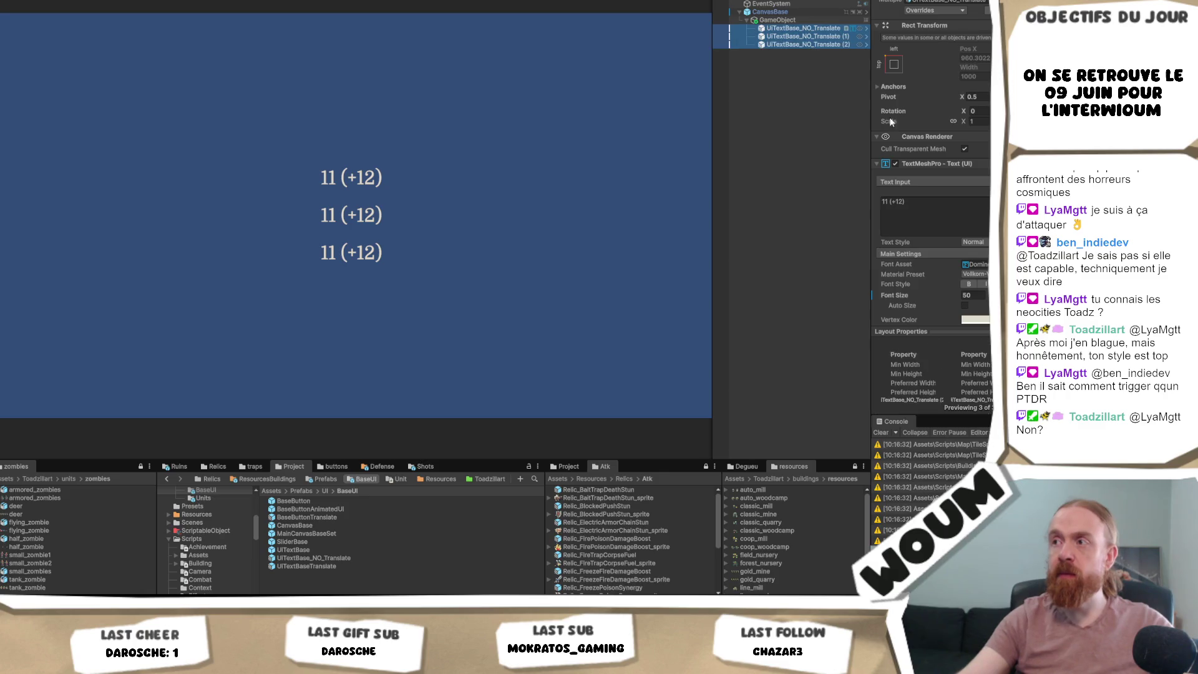
{"action": "left_click", "coordinate": [964, 305]}
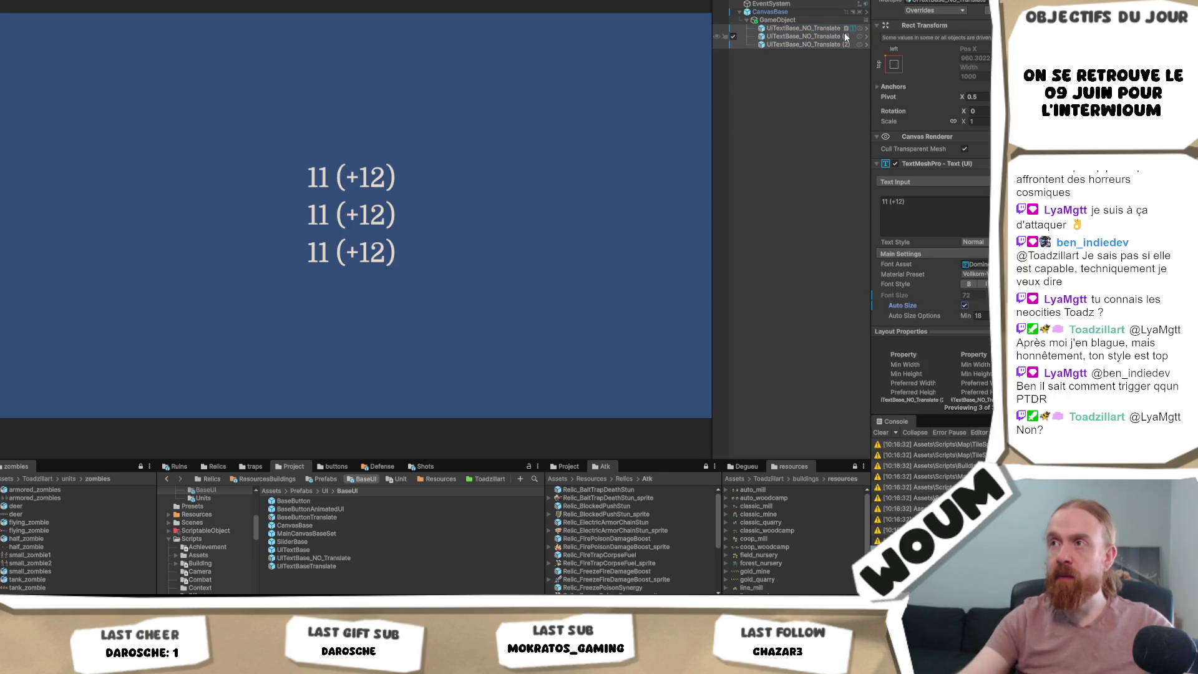
{"action": "left_click", "coordinate": [830, 20]}
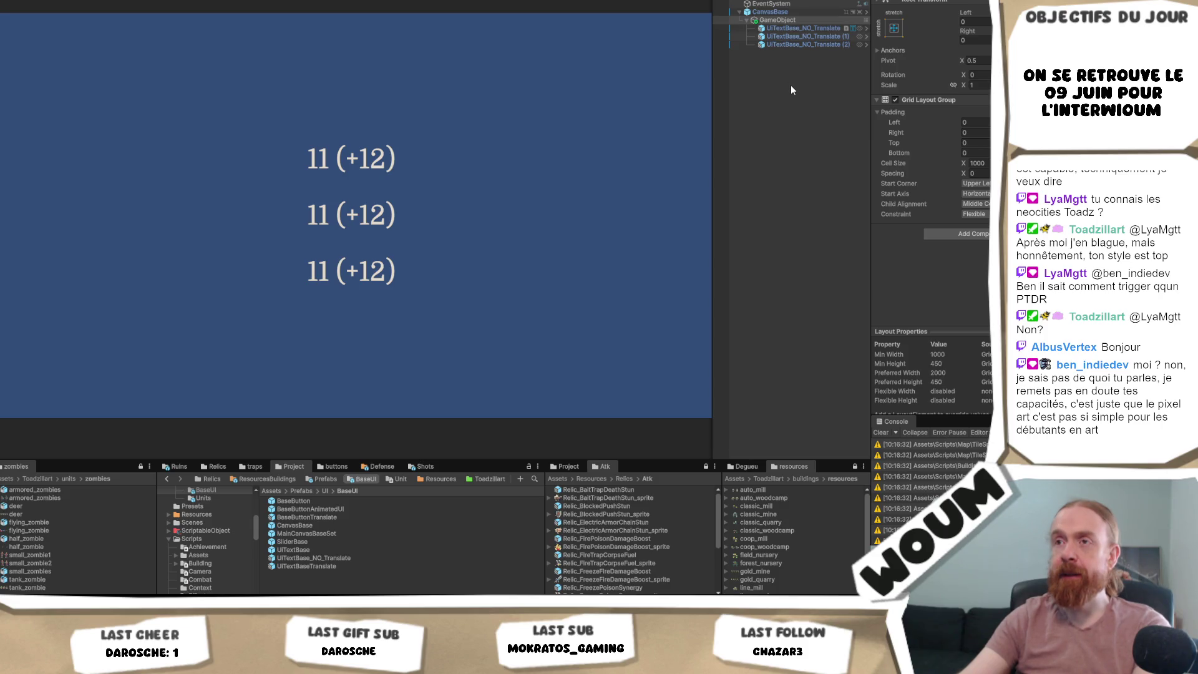
- Change the first text's content to 'Français'
{"action": "left_click", "coordinate": [797, 29]}
{"action": "left_click", "coordinate": [899, 205]}
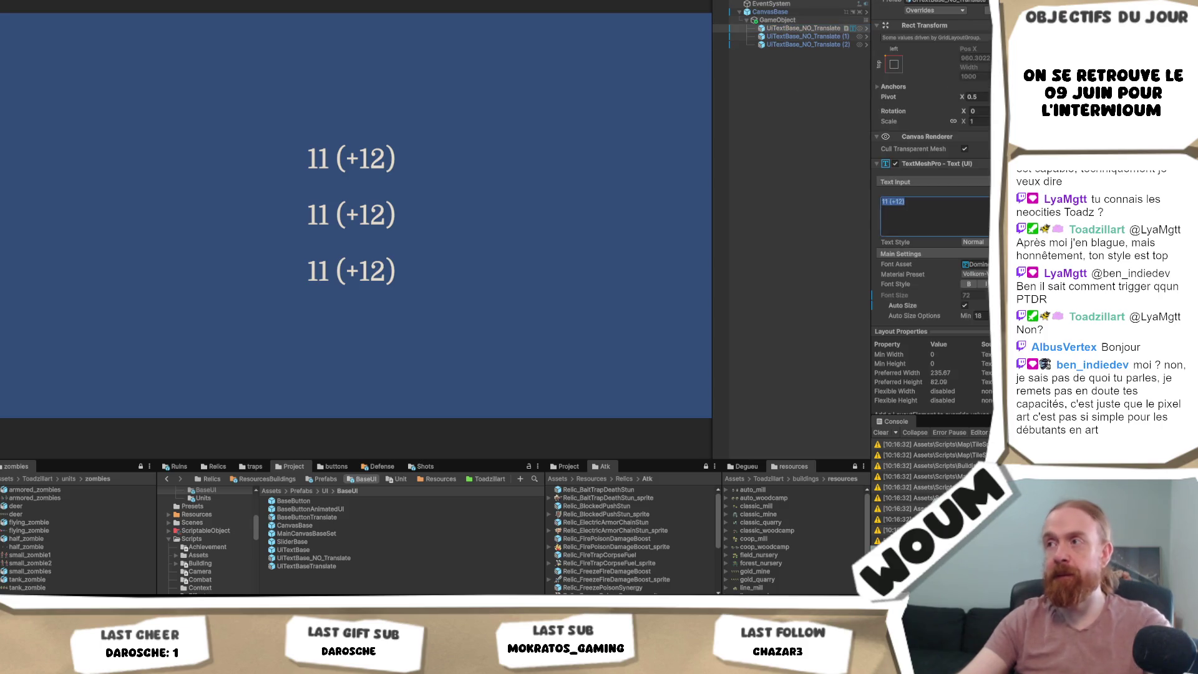
{"action": "type", "text": "Français"}
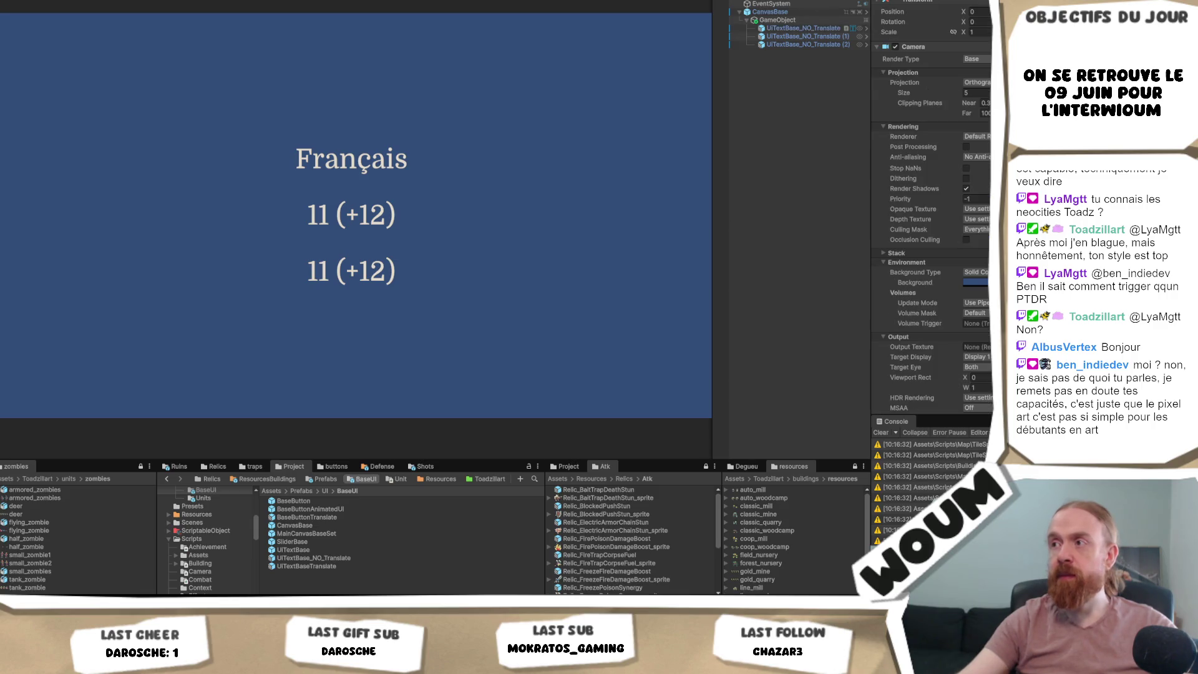
- Set the camera background colour to black and open the Player project settings
{"action": "left_click", "coordinate": [975, 282]}
{"action": "mouse_move", "coordinate": [942, 388]}
{"action": "left_mouse_down"}
{"action": "mouse_move", "coordinate": [938, 377]}
{"action": "mouse_move", "coordinate": [940, 388]}
{"action": "left_mouse_up"}
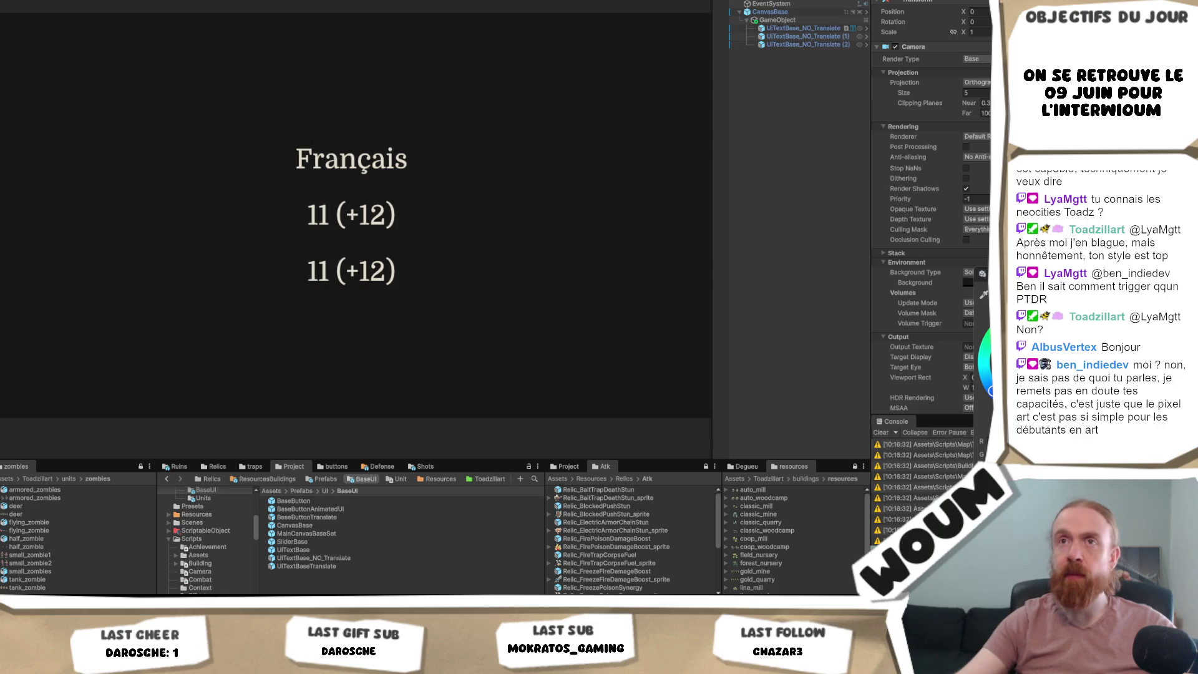
{"action": "left_click", "coordinate": [743, 81]}
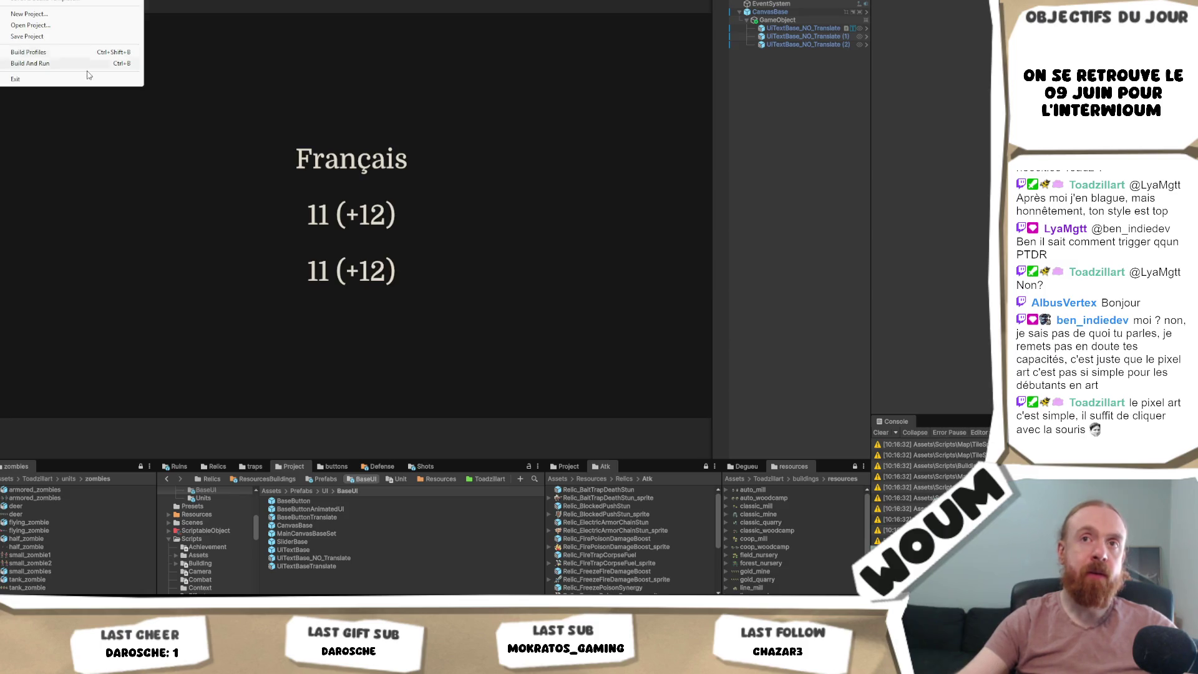
{"action": "left_click", "coordinate": [73, 64]}
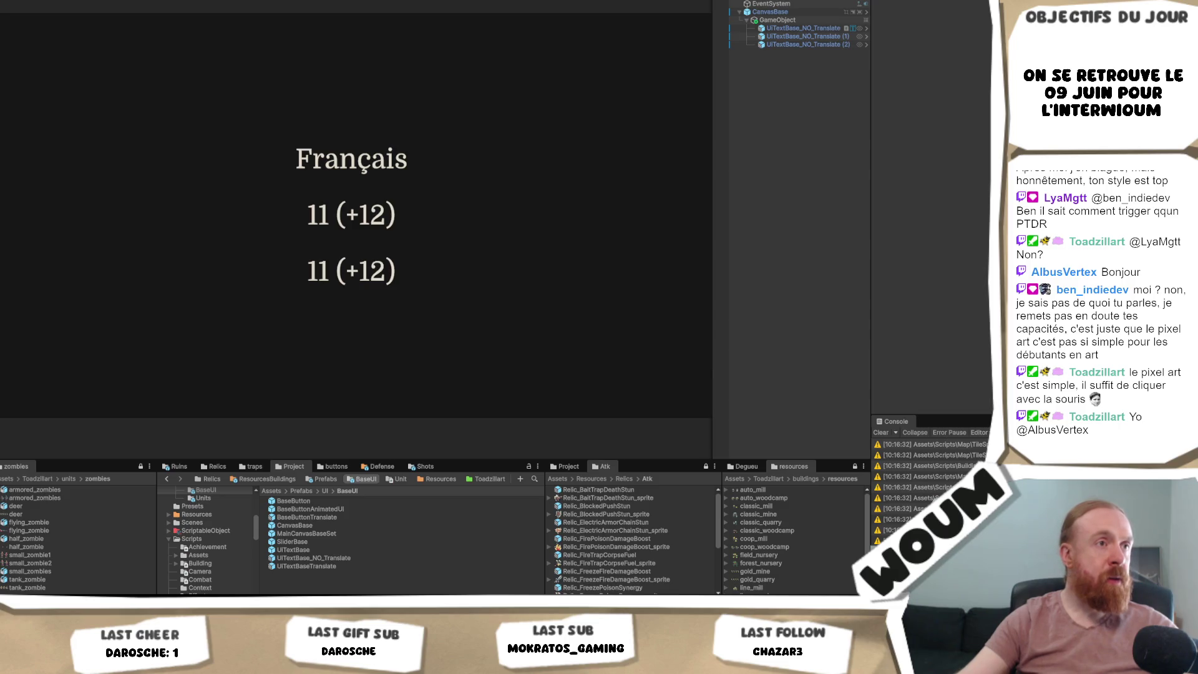
{"action": "left_click", "coordinate": [556, 141]}
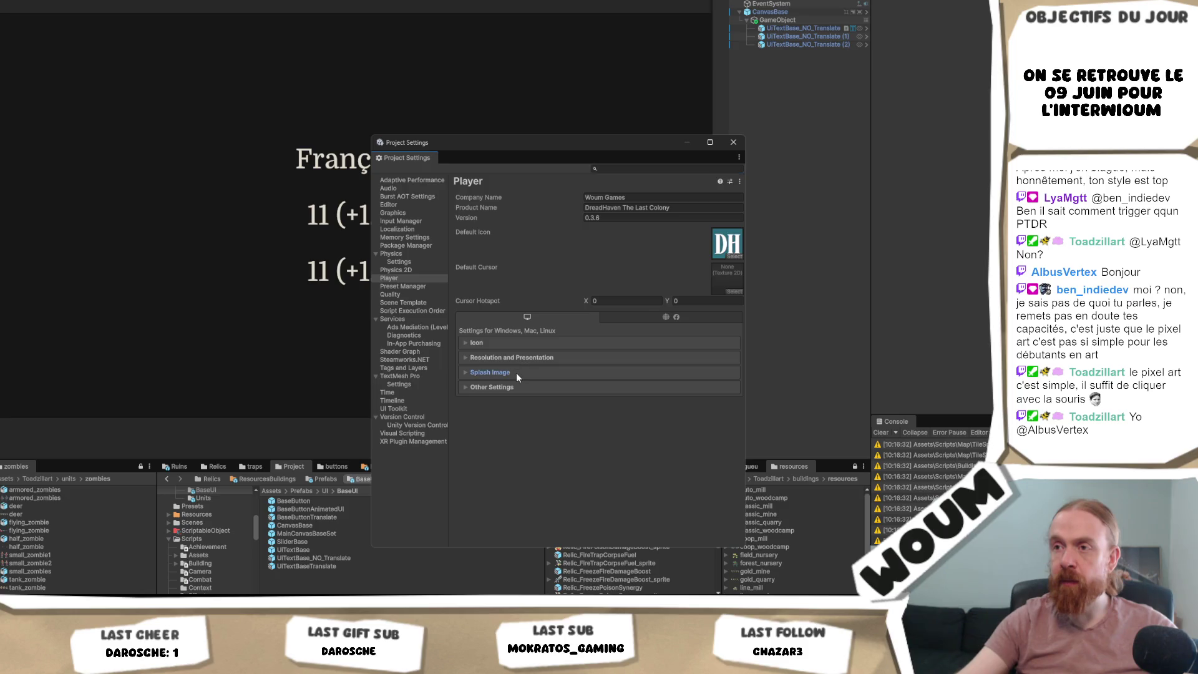
- Expand Splash Image and inspect the splash screen's background colour
{"action": "left_click", "coordinate": [515, 373]}
{"action": "scroll", "coordinate": [557, 391], "scroll_direction": "down", "scroll_amount": 5}
{"action": "left_click", "coordinate": [600, 431]}
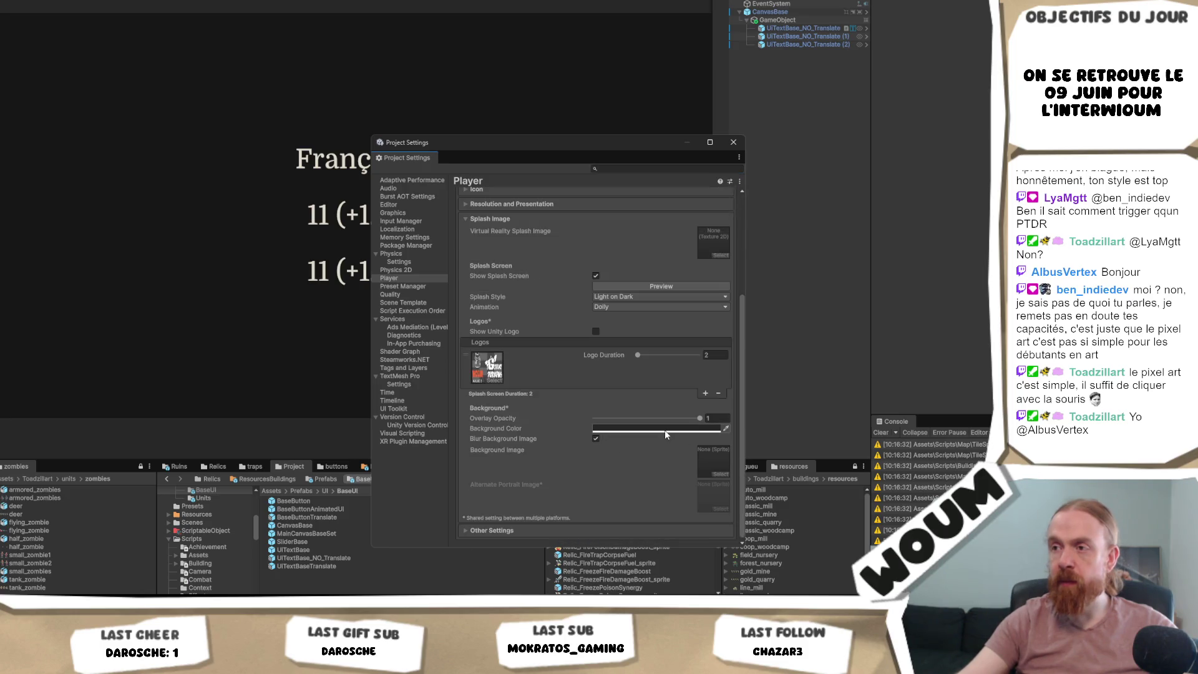
{"action": "left_click", "coordinate": [830, 181]}
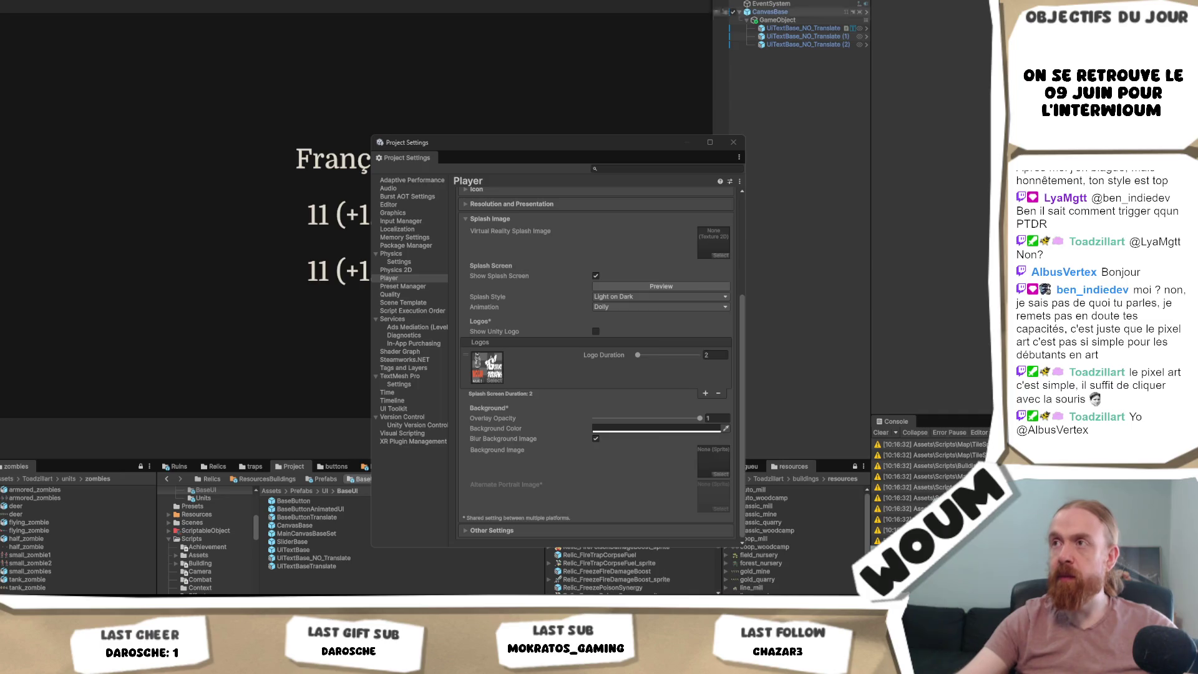
- Set the camera background to that dark grey and close Project Settings
{"action": "left_click", "coordinate": [975, 282]}
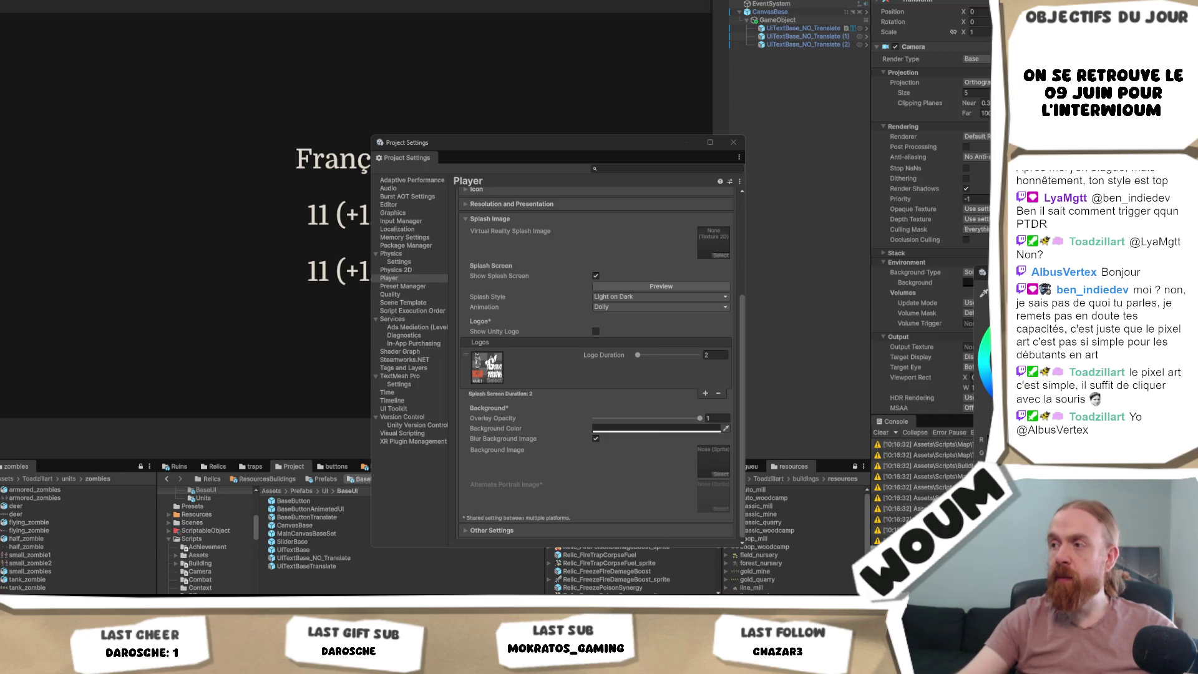
{"action": "left_click", "coordinate": [833, 474]}
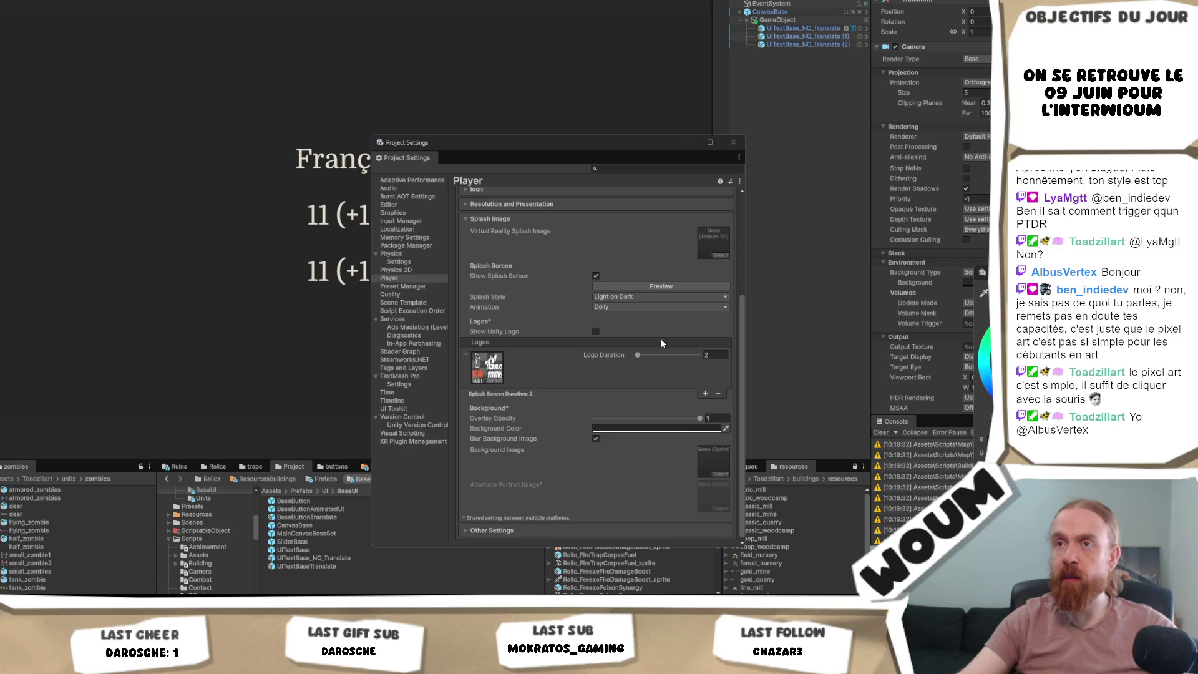
{"action": "left_click", "coordinate": [733, 144]}
{"action": "left_click", "coordinate": [806, 28]}
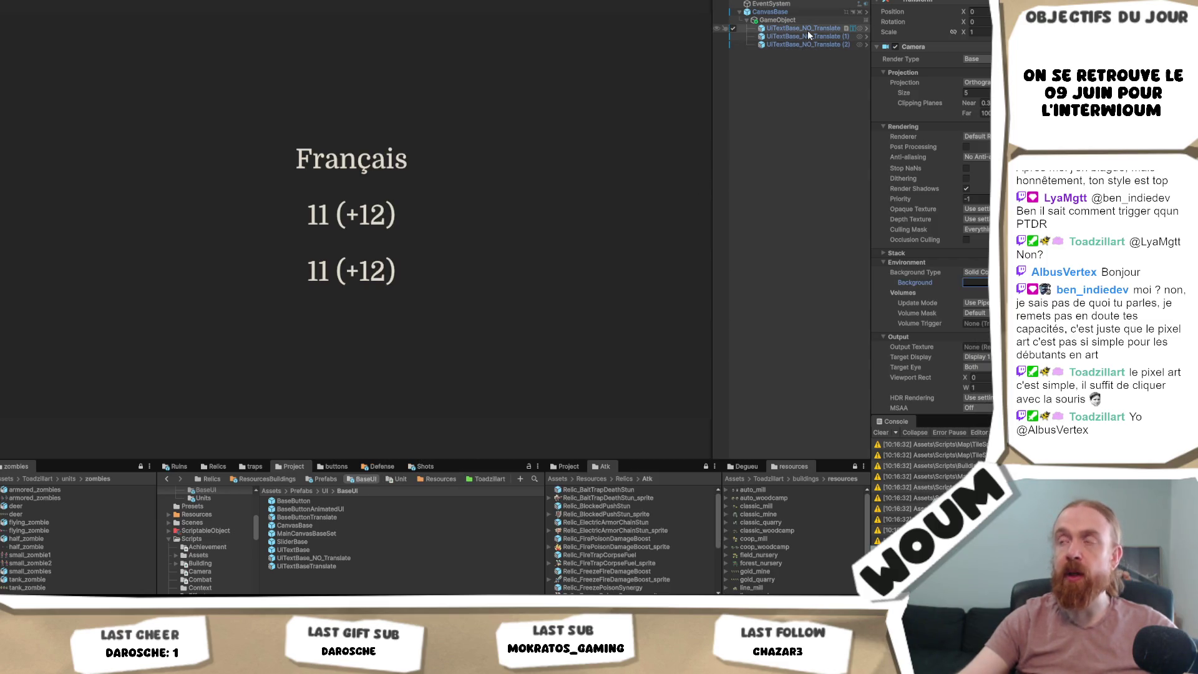
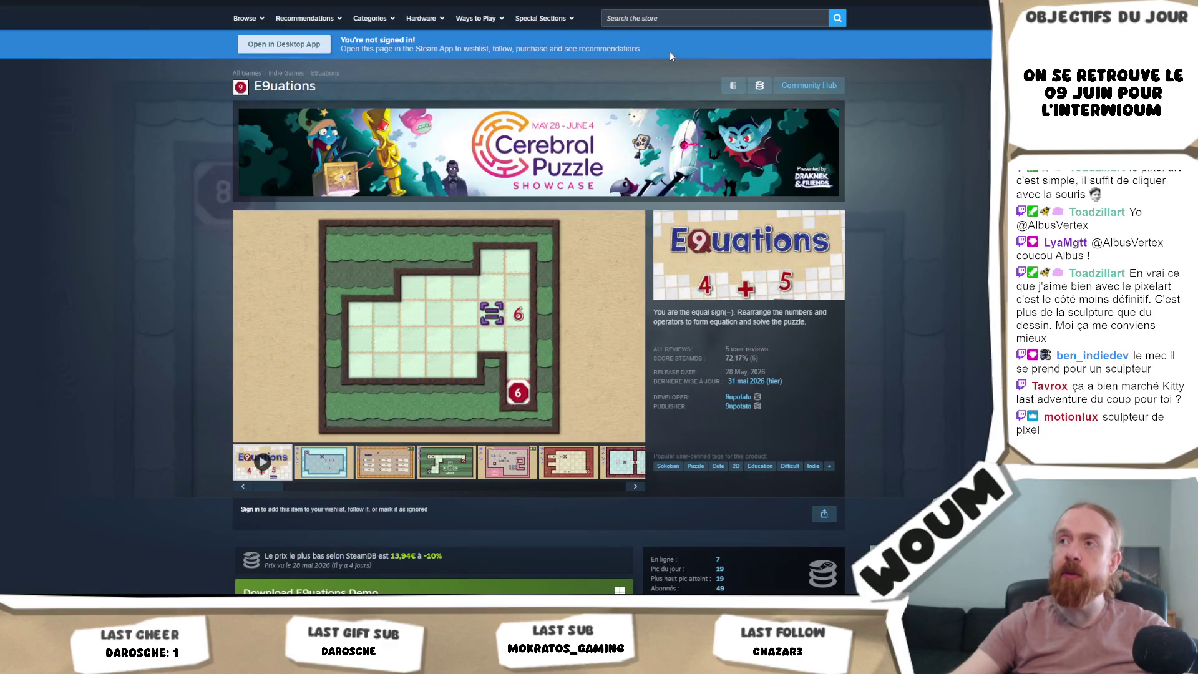
- Search the Steam store for 'kitty's last a' and open Kitty's Last Adventure's store page
{"action": "left_click", "coordinate": [665, 18]}
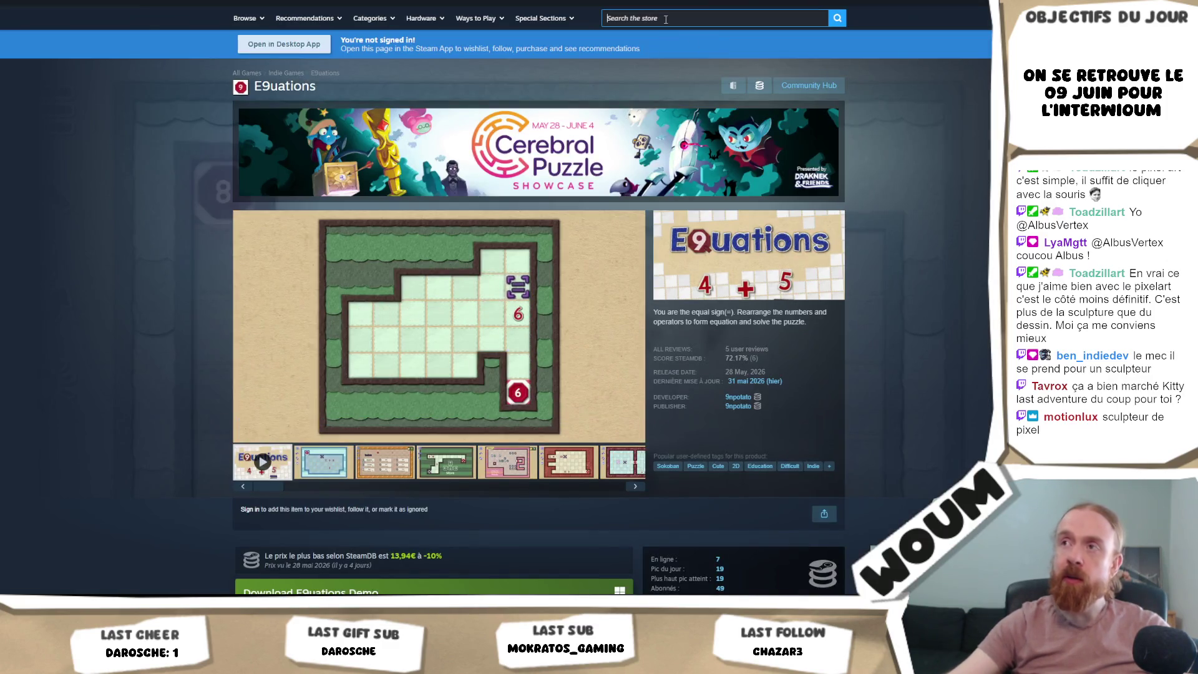
{"action": "type", "text": "kitty's last a"}
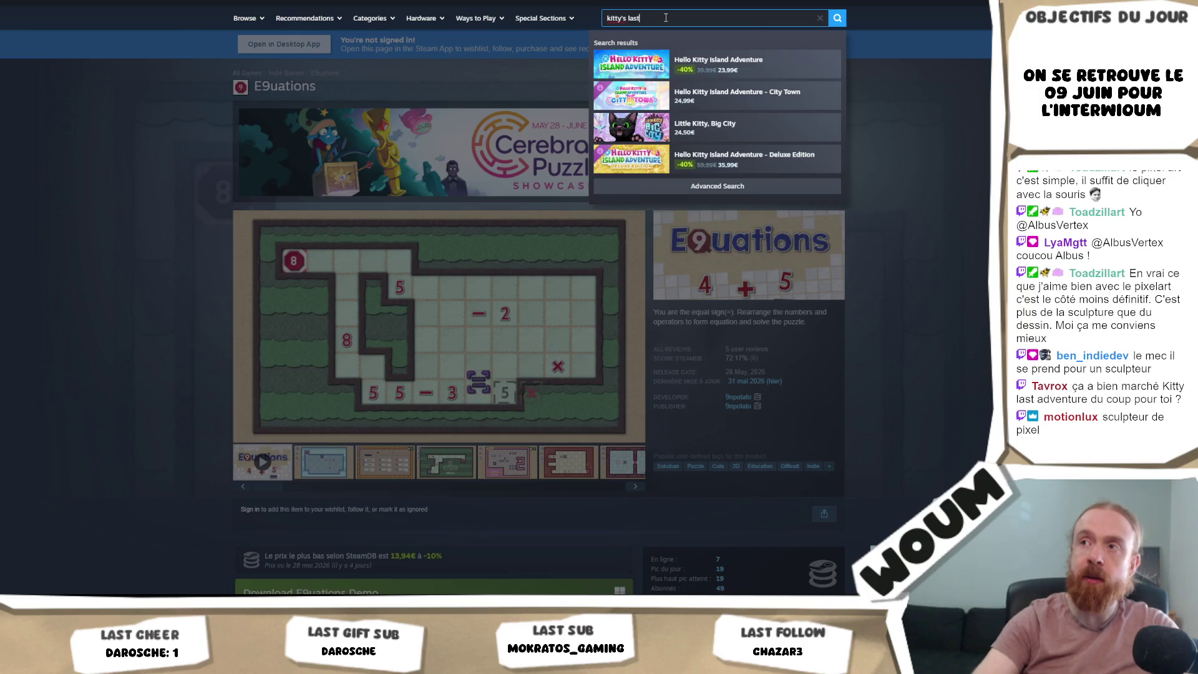
{"action": "left_click", "coordinate": [736, 63]}
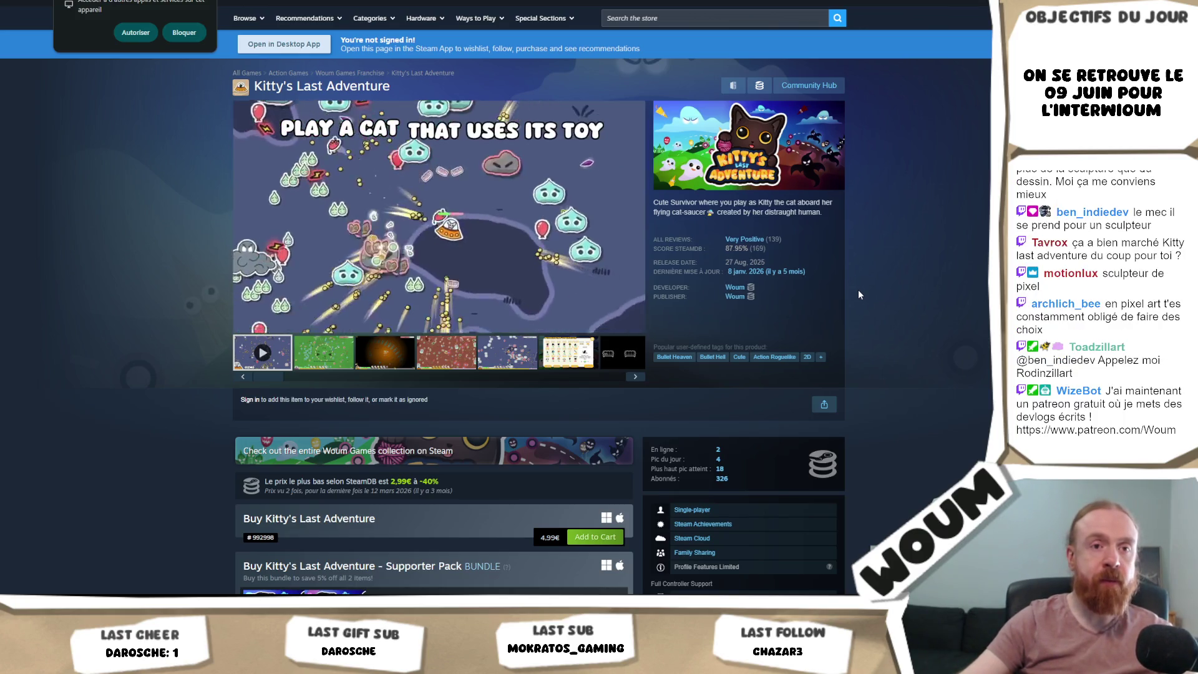
{"action": "scroll", "coordinate": [858, 290], "scroll_direction": "down", "scroll_amount": 1}
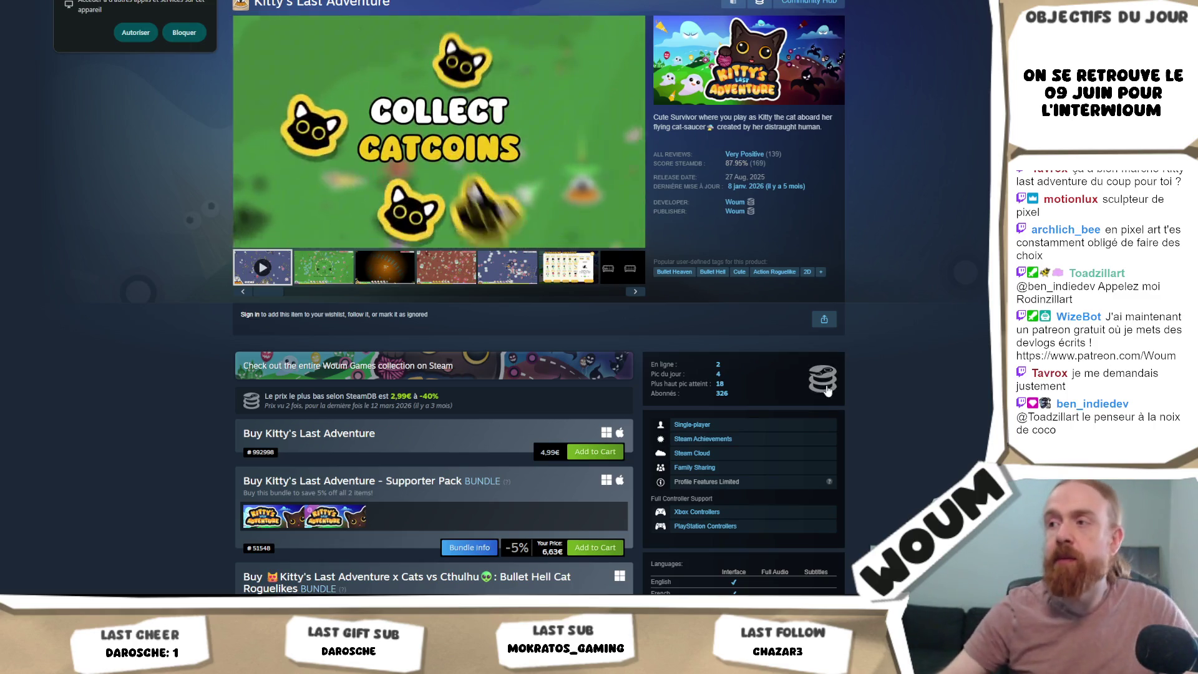
{"action": "left_click", "coordinate": [827, 383]}
- Scroll SteamDB's charts to the ~2.1k–3.7k owner estimates and the monthly players breakdown
{"action": "scroll", "coordinate": [829, 386], "scroll_direction": "down", "scroll_amount": 4}
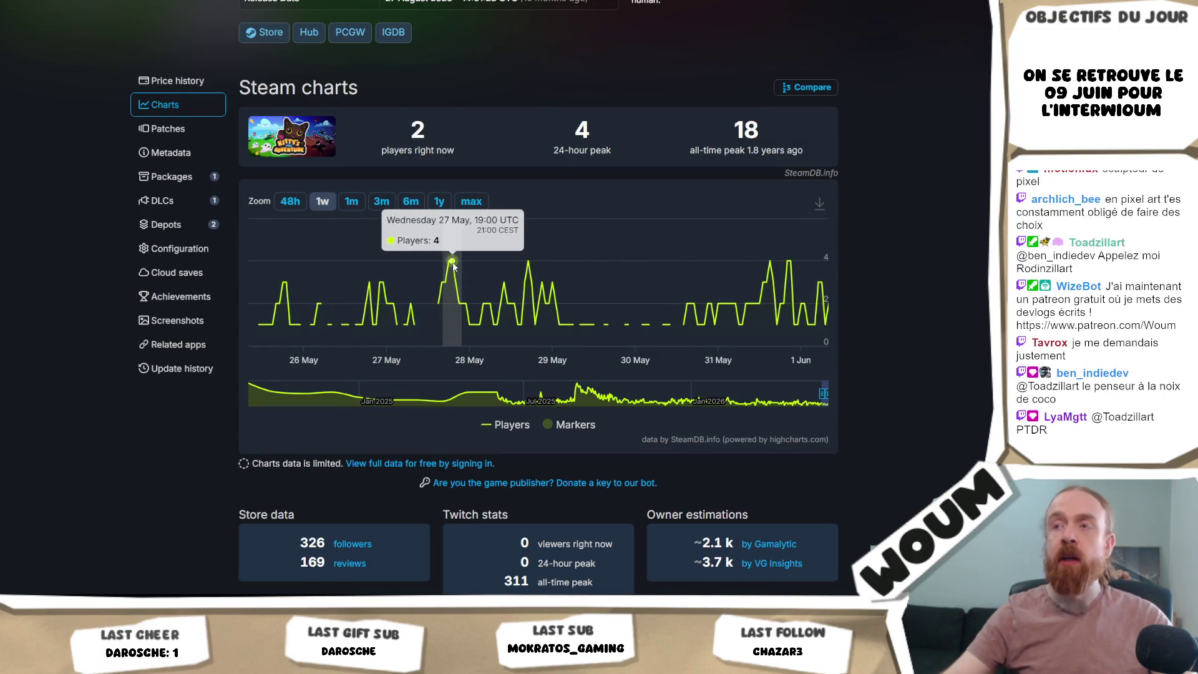
{"action": "scroll", "coordinate": [661, 293], "scroll_direction": "down", "scroll_amount": 1}
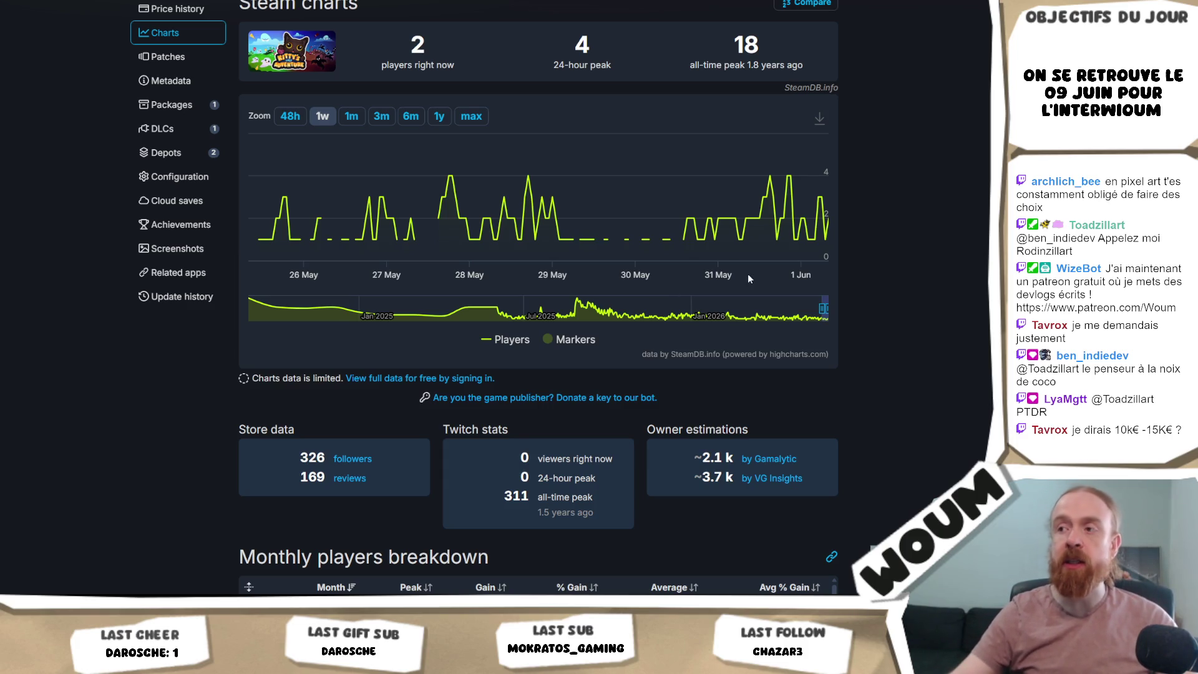
{"action": "scroll", "coordinate": [720, 182], "scroll_direction": "down", "scroll_amount": 1}
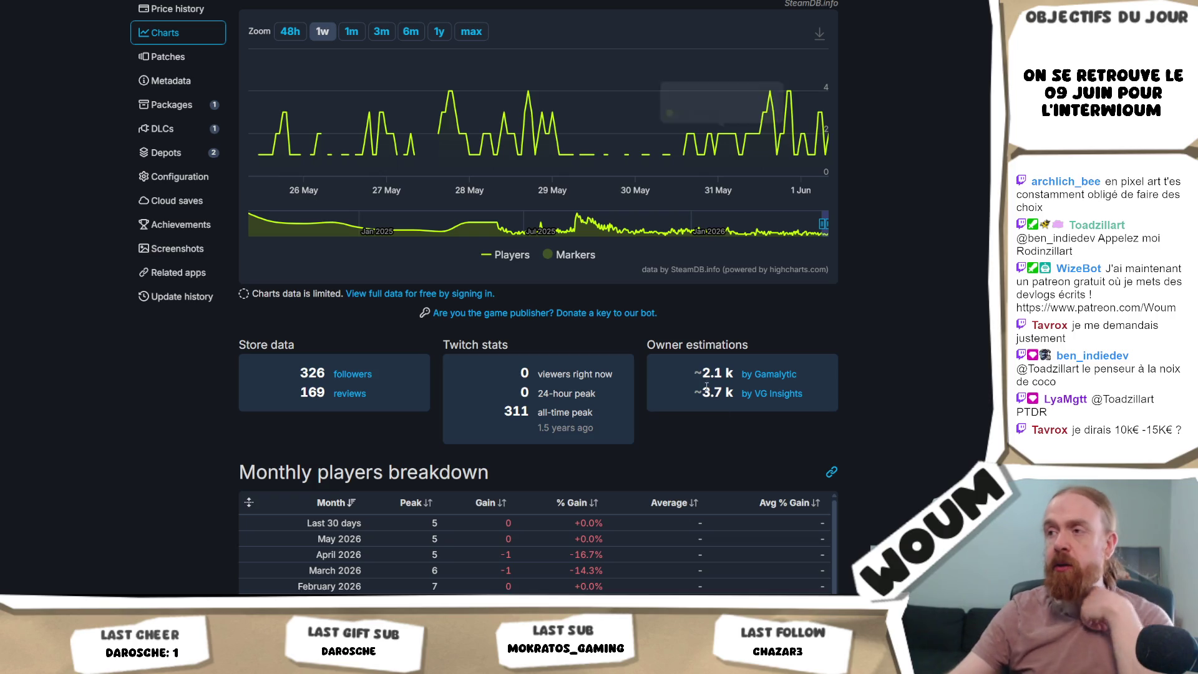
{"action": "left_click_drag", "start_coordinate": [723, 379], "coordinate": [734, 399]}
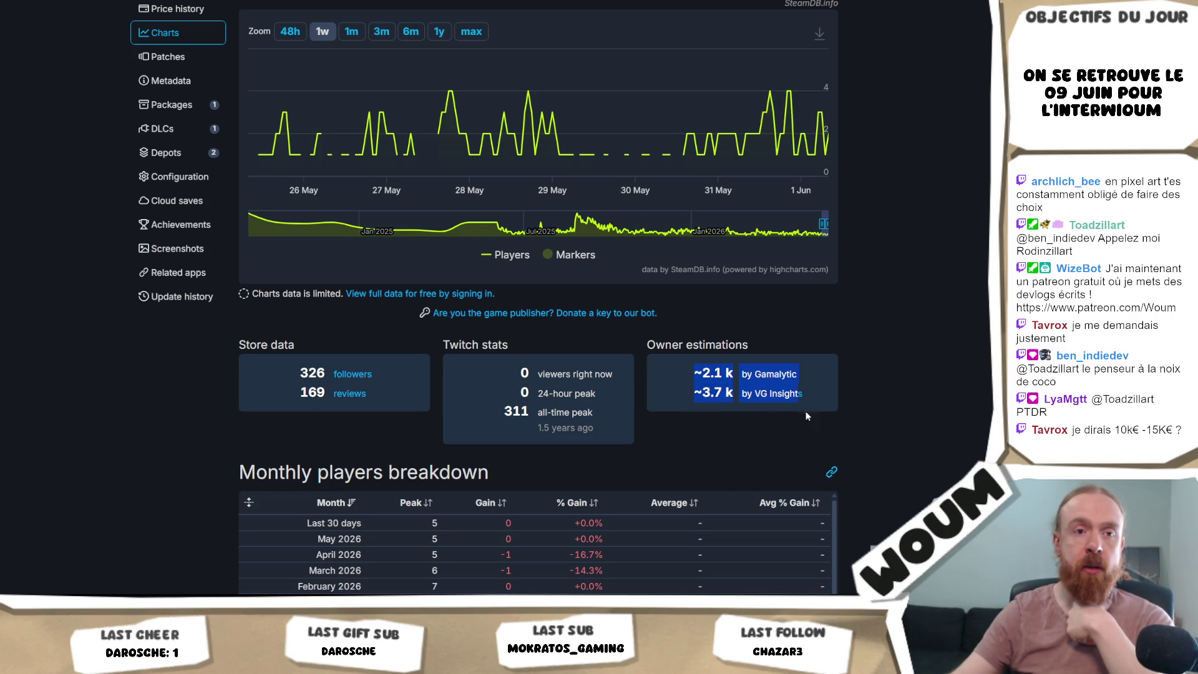
{"action": "left_click", "coordinate": [970, 427]}
{"action": "scroll", "coordinate": [970, 426], "scroll_direction": "down", "scroll_amount": 2}
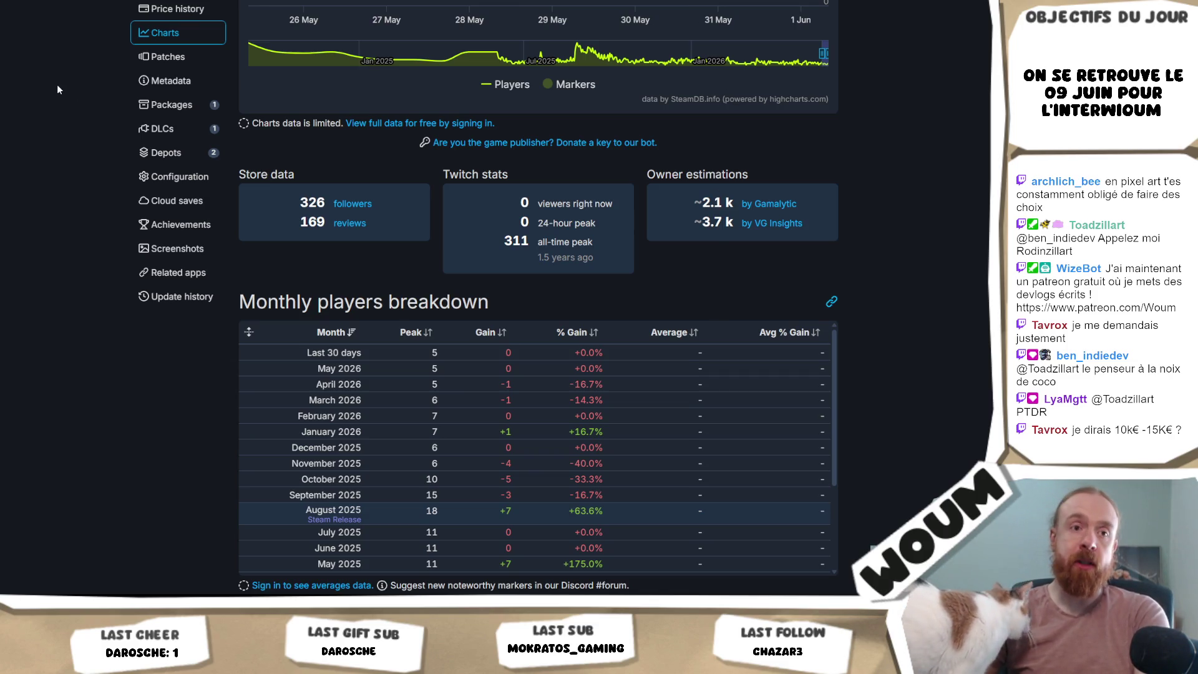
{"action": "key", "text": "alt+Left"}
- Highlight the Profile Features Limited and Family Sharing rows in the store page's features box
{"action": "scroll", "coordinate": [791, 371], "scroll_direction": "down", "scroll_amount": 4}
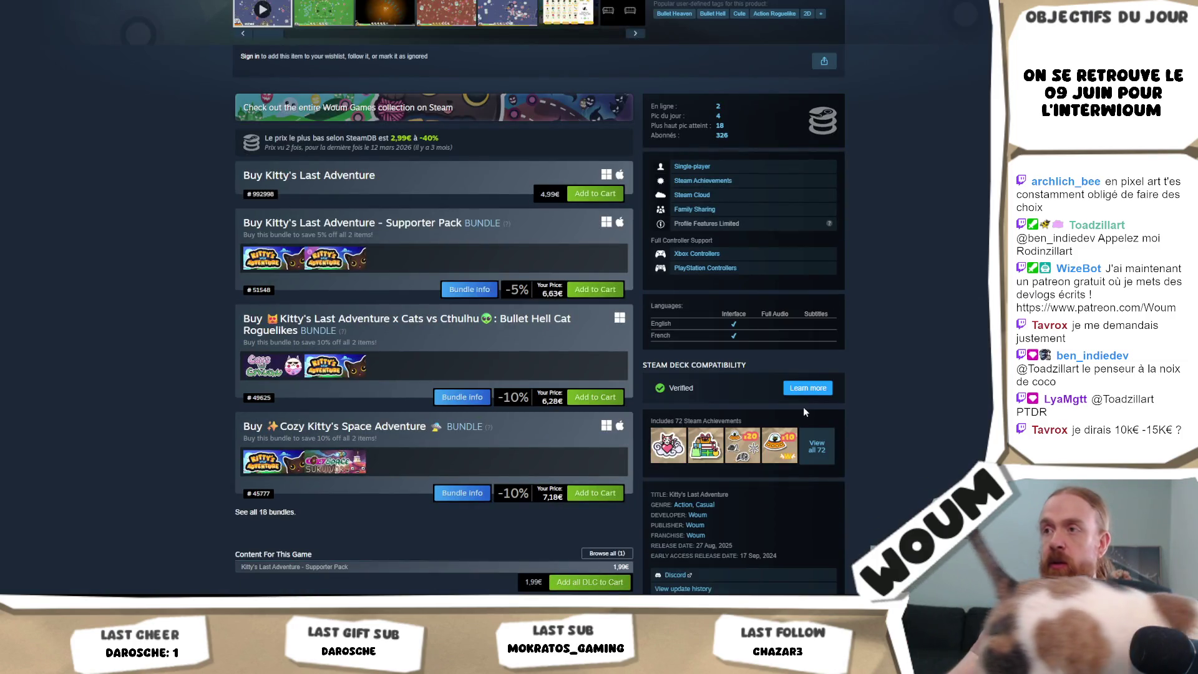
{"action": "left_click_drag", "start_coordinate": [791, 223], "coordinate": [673, 227]}
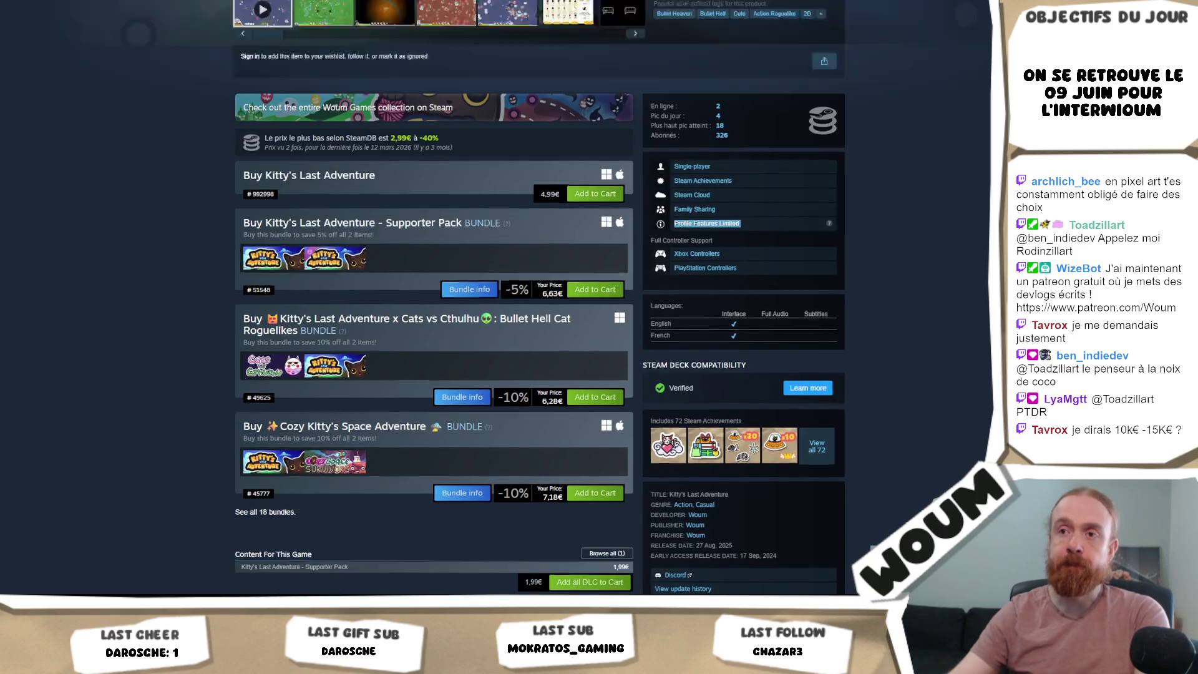
{"action": "scroll", "coordinate": [539, 299], "scroll_direction": "up", "scroll_amount": 3}
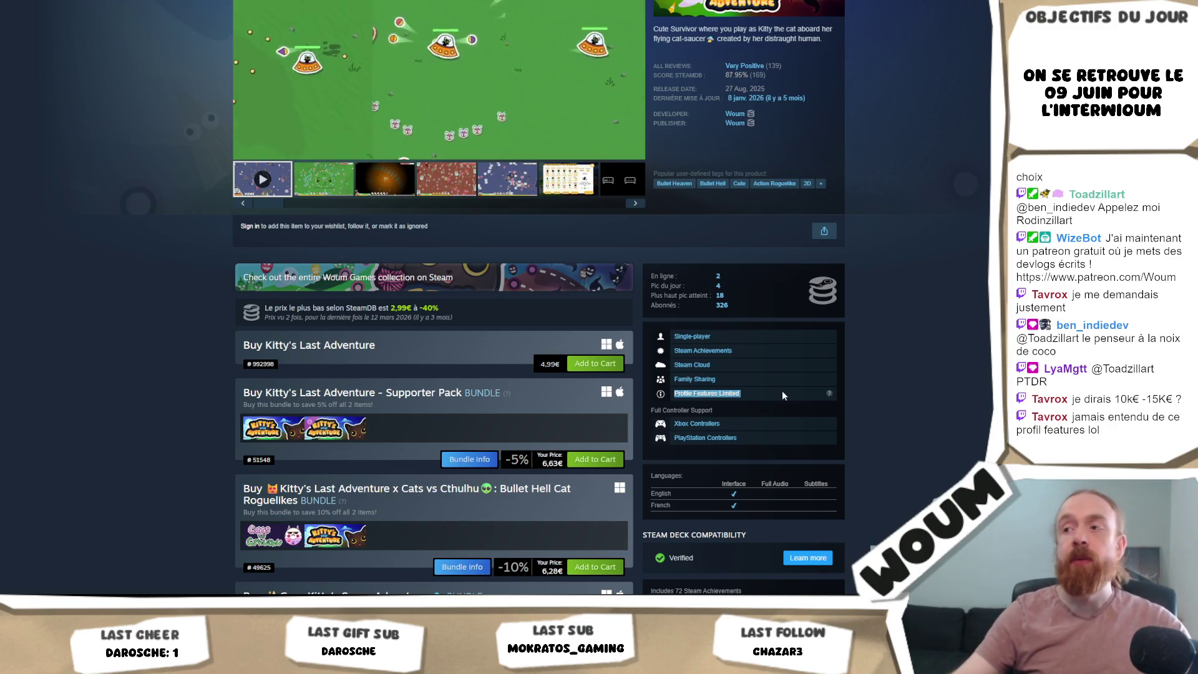
{"action": "mouse_move", "coordinate": [682, 394]}
{"action": "left_mouse_down"}
{"action": "mouse_move", "coordinate": [671, 384]}
{"action": "mouse_move", "coordinate": [656, 402]}
{"action": "mouse_move", "coordinate": [780, 391]}
{"action": "left_mouse_up"}
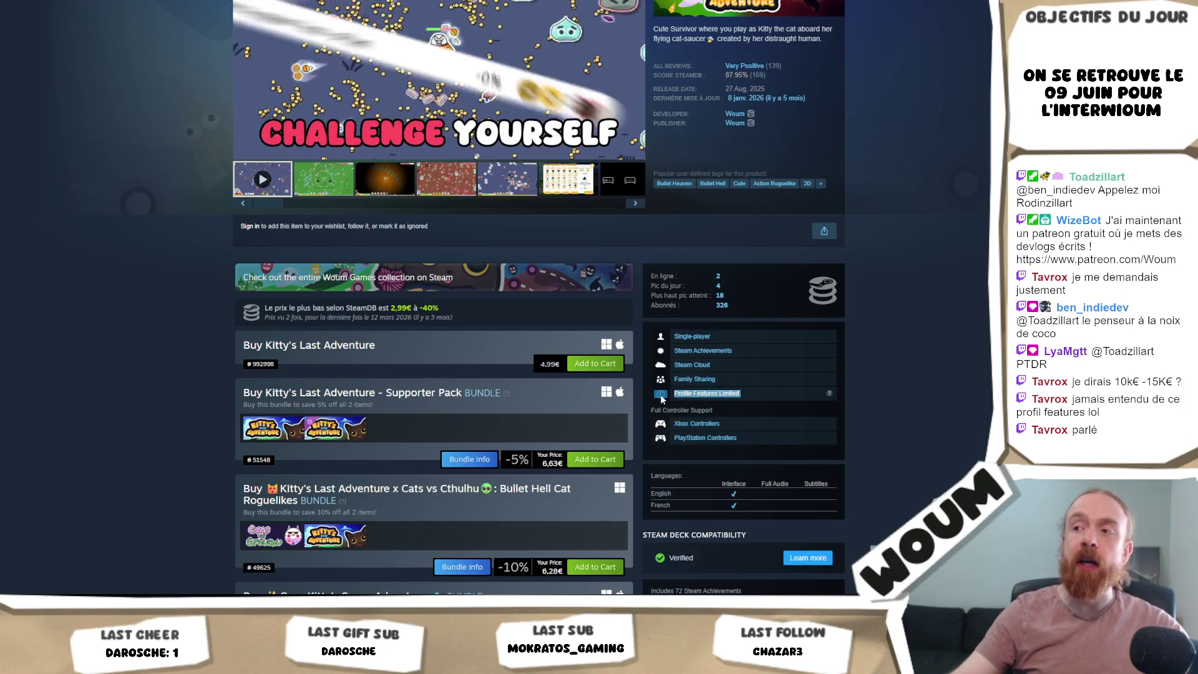
{"action": "left_click", "coordinate": [781, 391]}
{"action": "scroll", "coordinate": [778, 395], "scroll_direction": "up", "scroll_amount": 3}
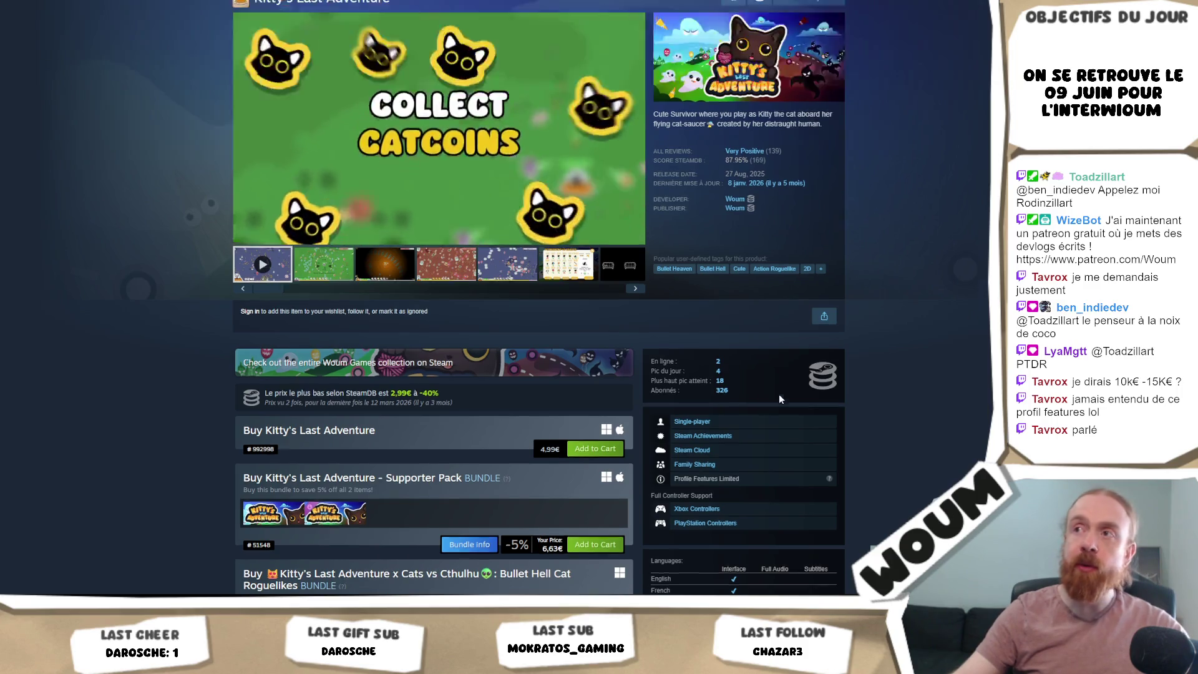
{"action": "scroll", "coordinate": [767, 408], "scroll_direction": "down", "scroll_amount": 3}
{"action": "left_click_drag", "start_coordinate": [759, 404], "coordinate": [640, 392]}
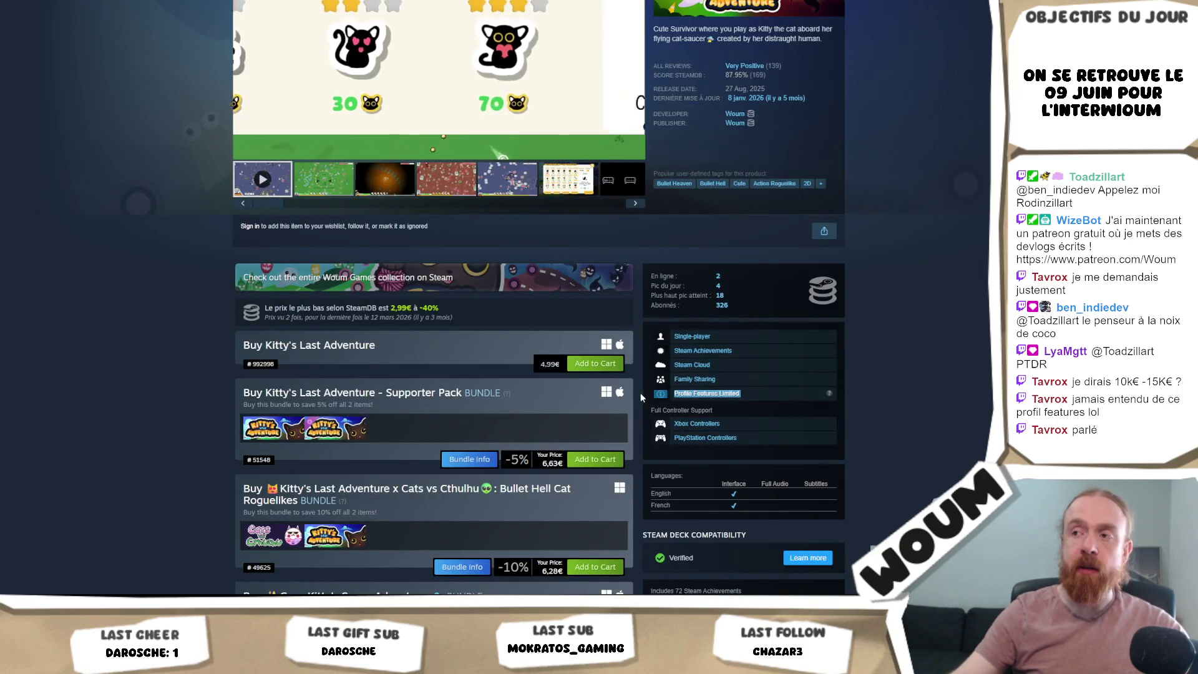
{"action": "left_click", "coordinate": [790, 394]}
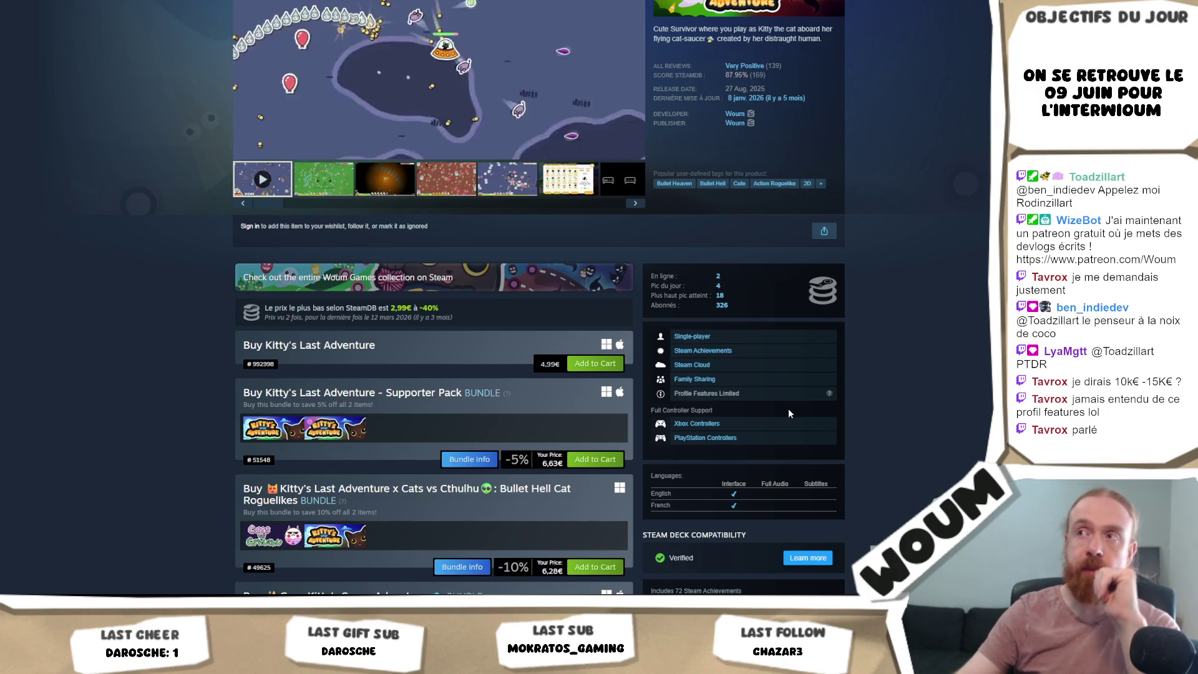
{"action": "scroll", "coordinate": [787, 408], "scroll_direction": "up", "scroll_amount": 3}
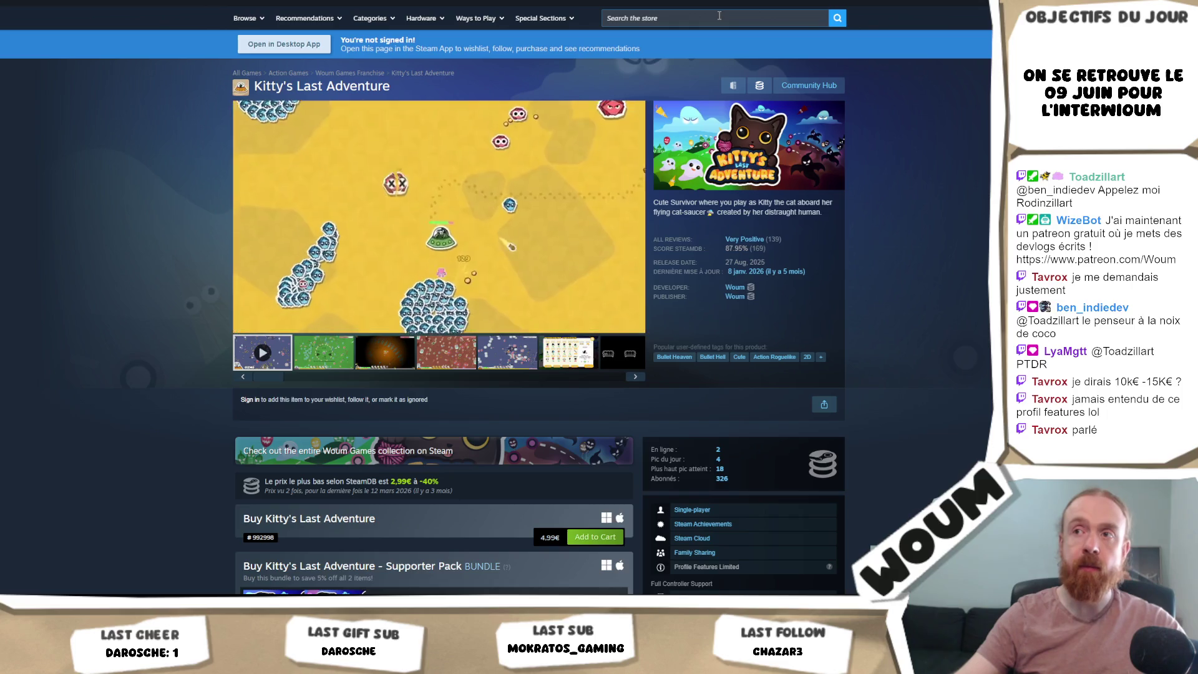
{"action": "left_click", "coordinate": [719, 15]}
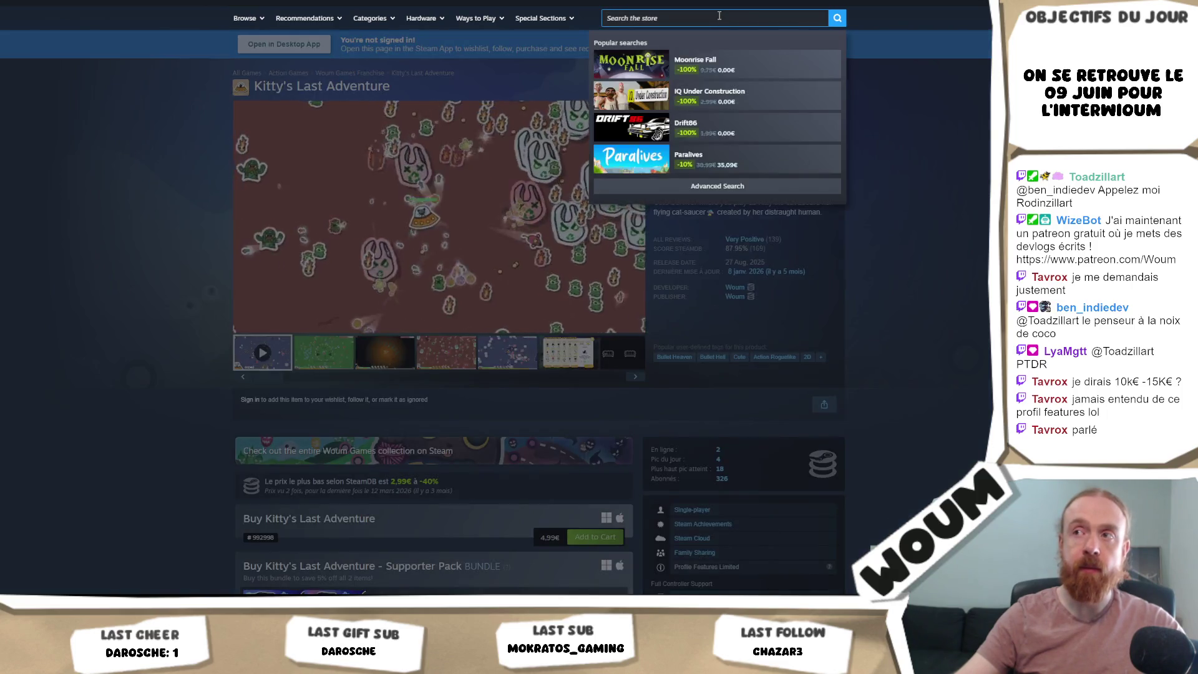
{"action": "left_click", "coordinate": [971, 118]}
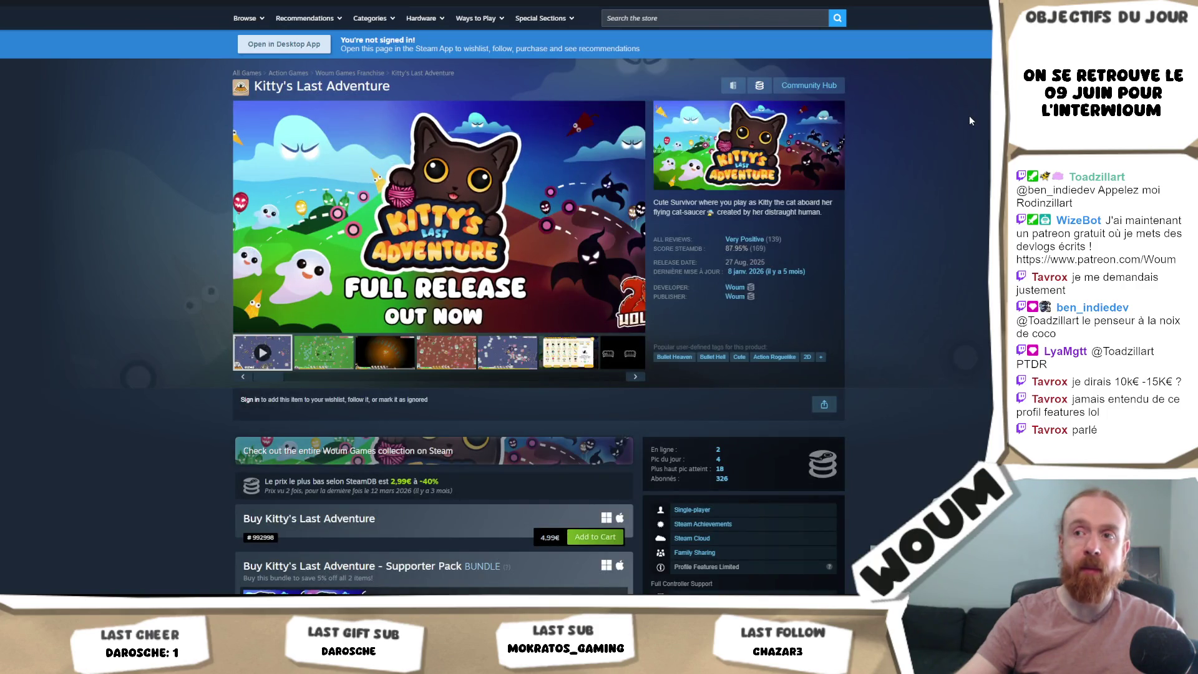
{"action": "scroll", "coordinate": [968, 114], "scroll_direction": "down", "scroll_amount": 5}
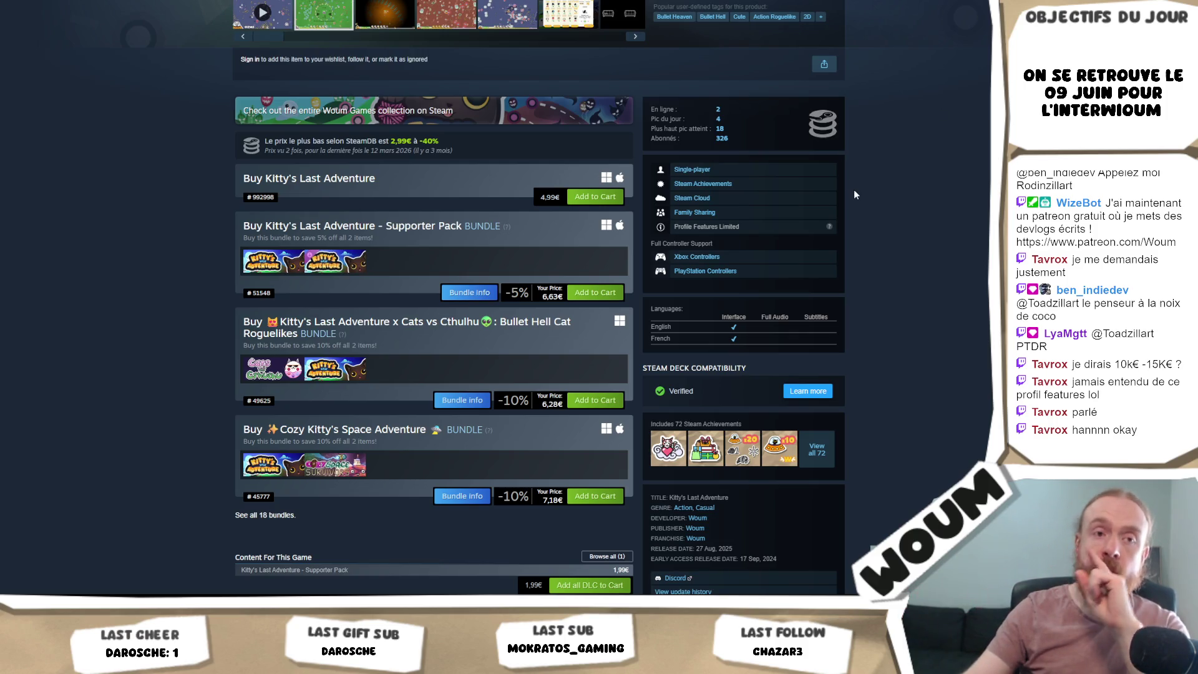
{"action": "scroll", "coordinate": [855, 249], "scroll_direction": "down", "scroll_amount": 1}
{"action": "scroll", "coordinate": [864, 266], "scroll_direction": "down", "scroll_amount": 1}
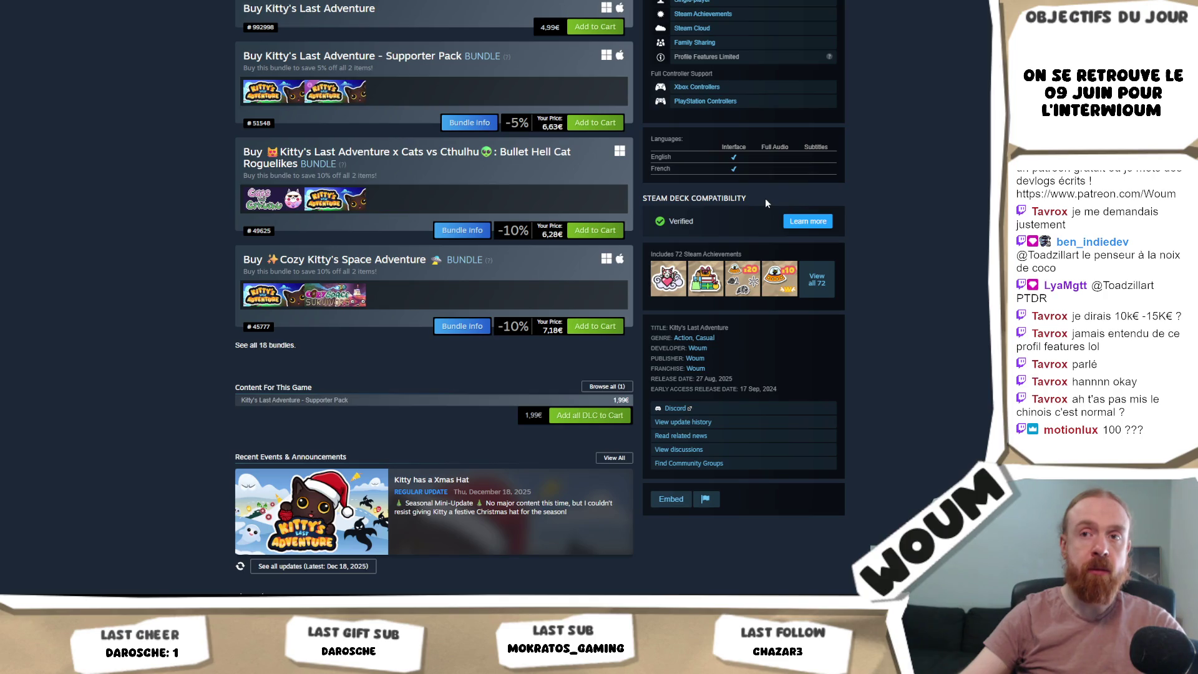
{"action": "scroll", "coordinate": [765, 197], "scroll_direction": "up", "scroll_amount": 1}
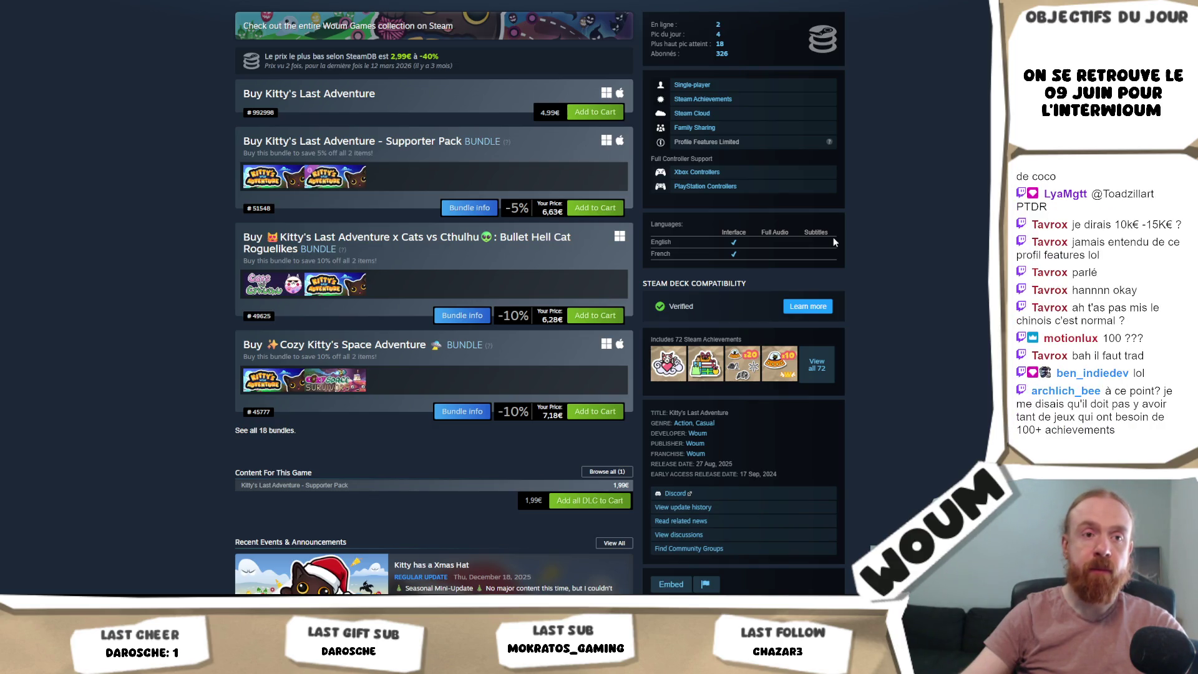
{"action": "scroll", "coordinate": [825, 256], "scroll_direction": "up", "scroll_amount": 7}
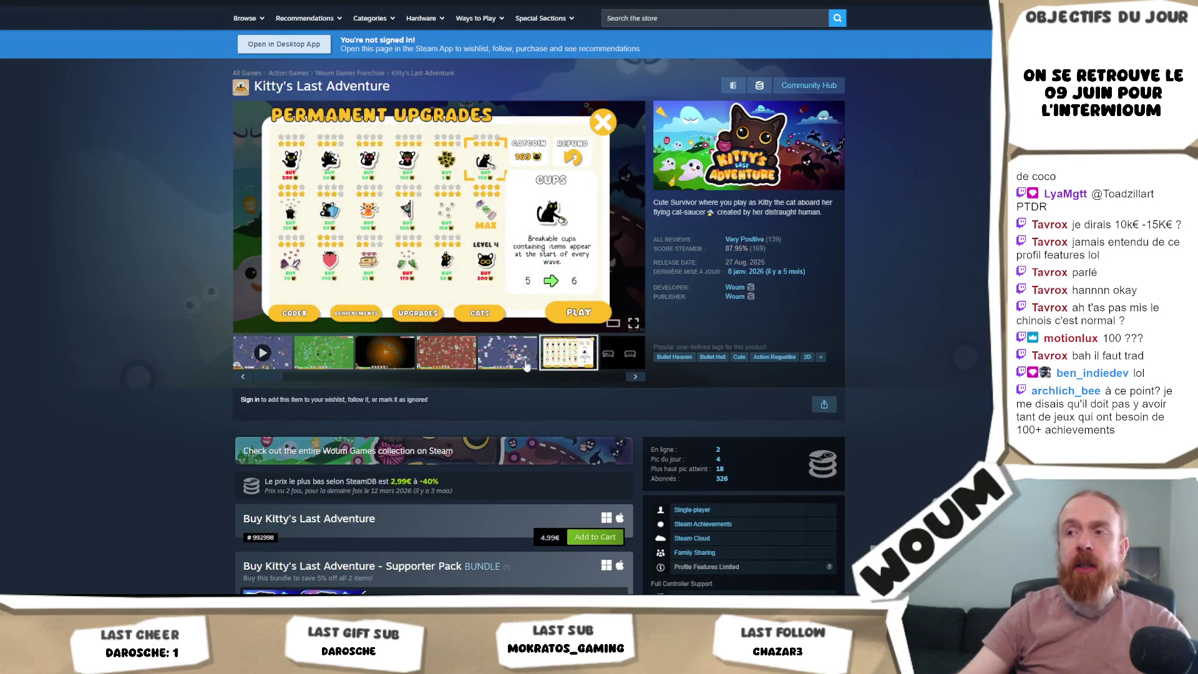
- Step through the gallery thumbnails to the fourth screenshot, then scroll down the description
{"action": "left_click", "coordinate": [501, 352]}
{"action": "left_click", "coordinate": [385, 353]}
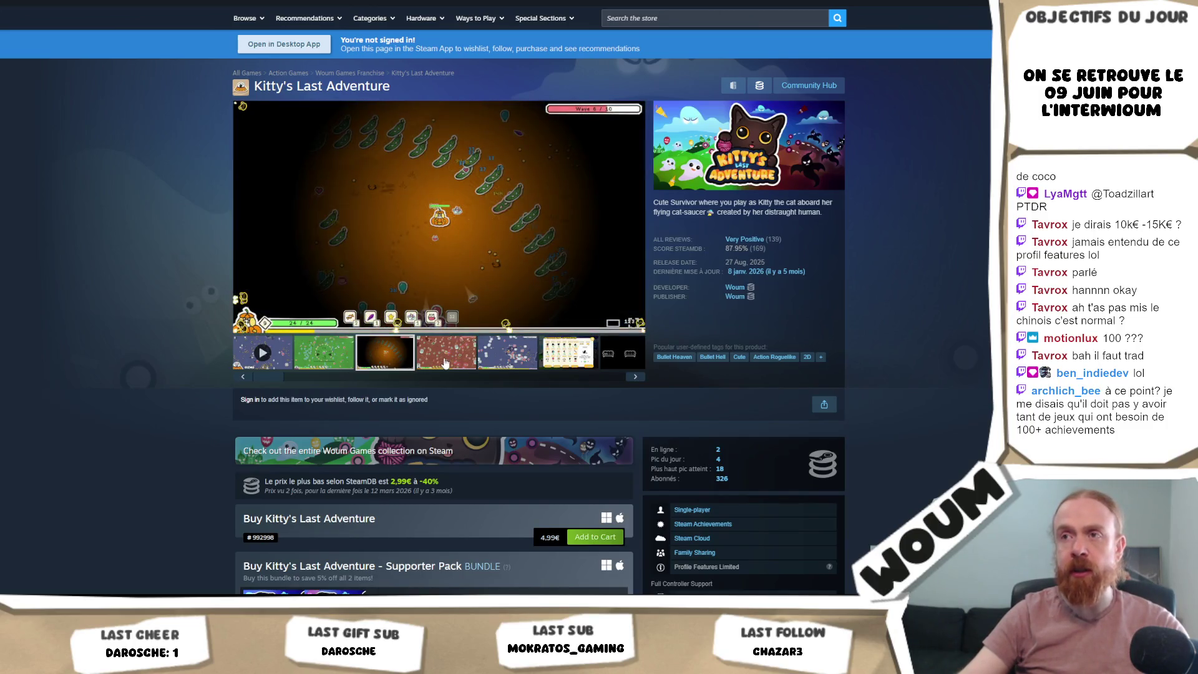
{"action": "left_click", "coordinate": [446, 352]}
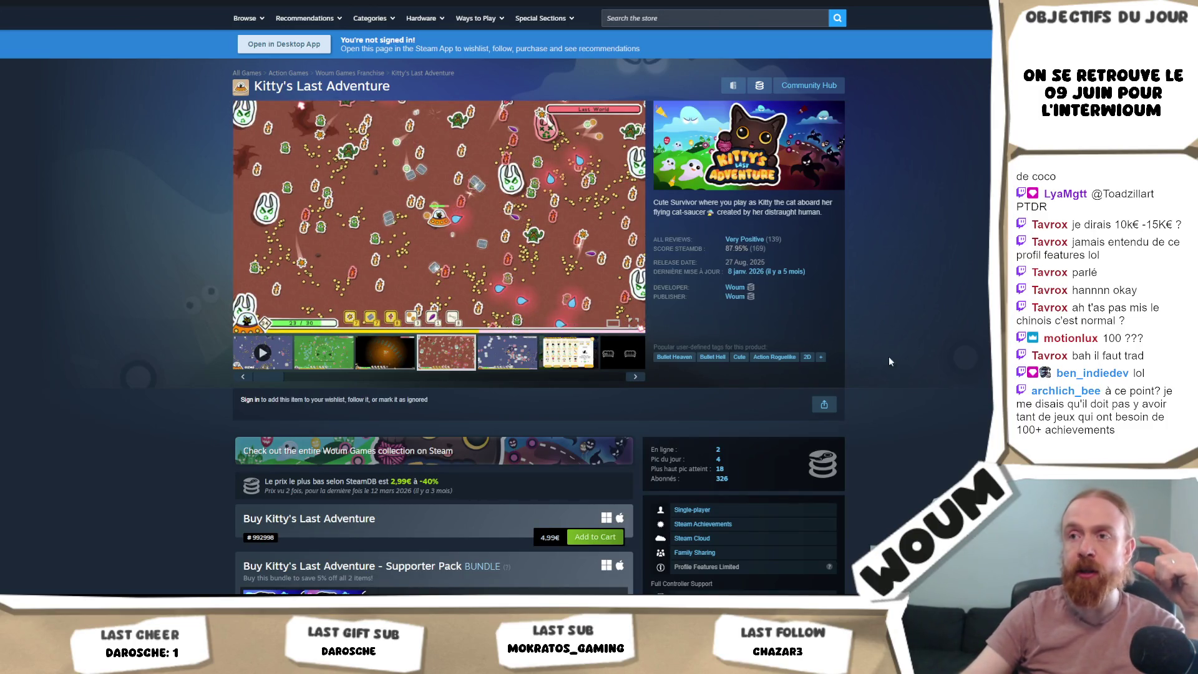
{"action": "left_click_drag", "start_coordinate": [280, 382], "coordinate": [717, 397]}
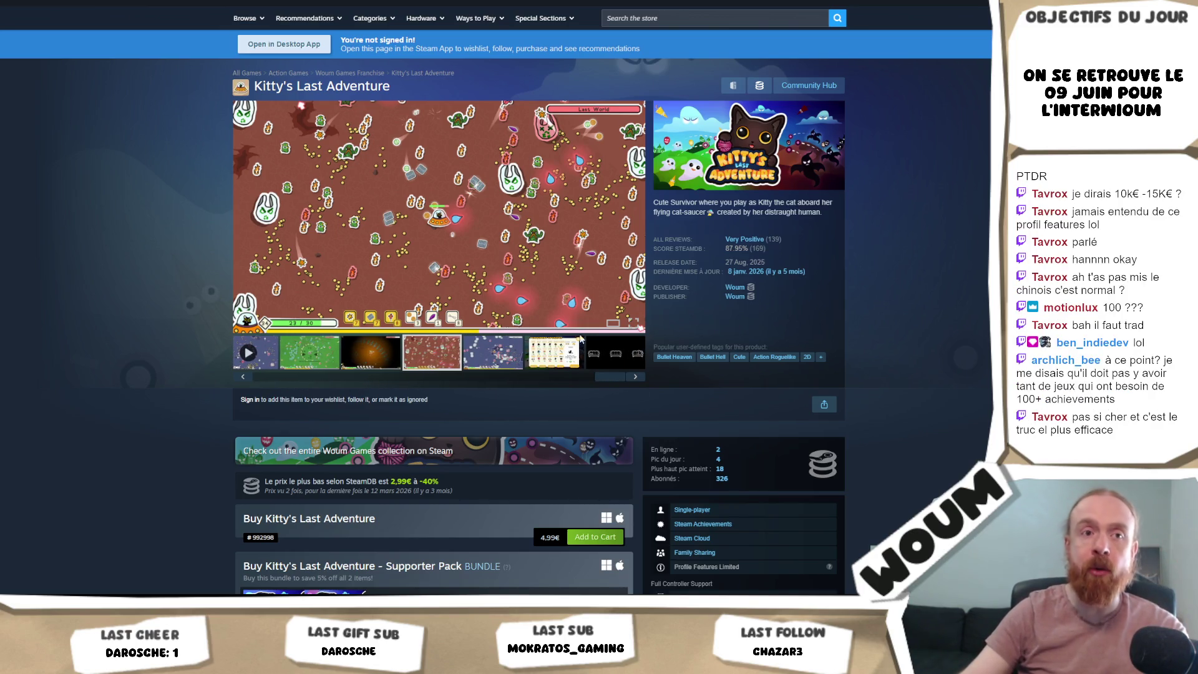
{"action": "scroll", "coordinate": [893, 310], "scroll_direction": "down", "scroll_amount": 8}
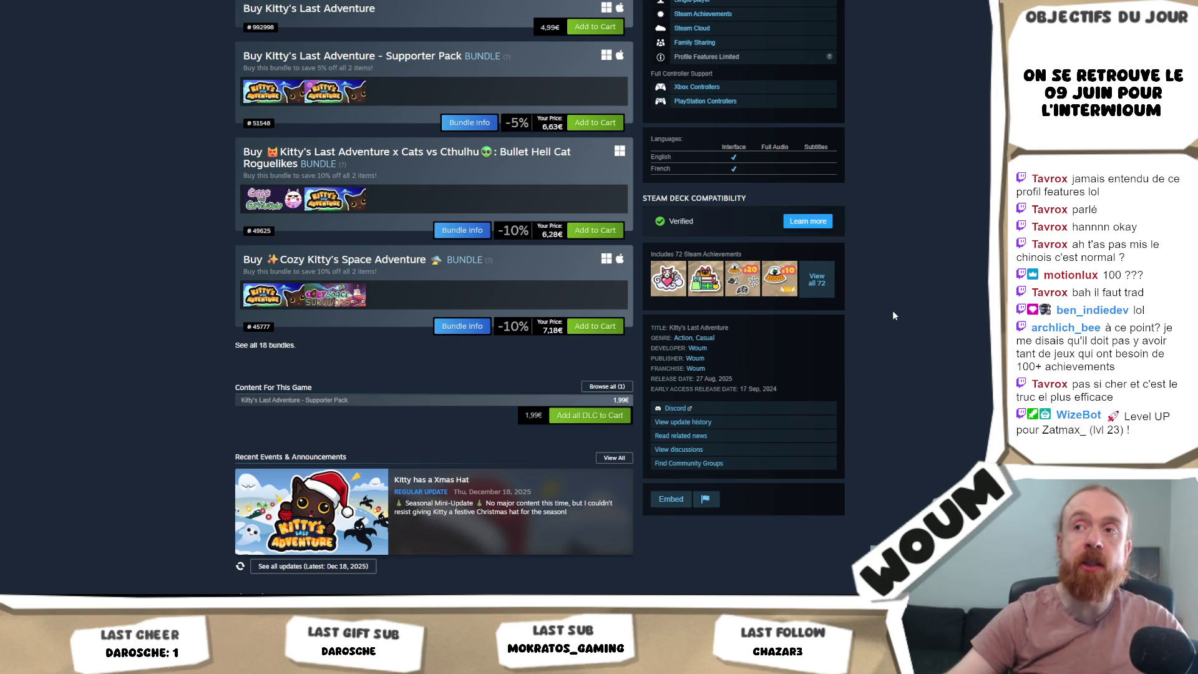
{"action": "scroll", "coordinate": [892, 312], "scroll_direction": "down", "scroll_amount": 4}
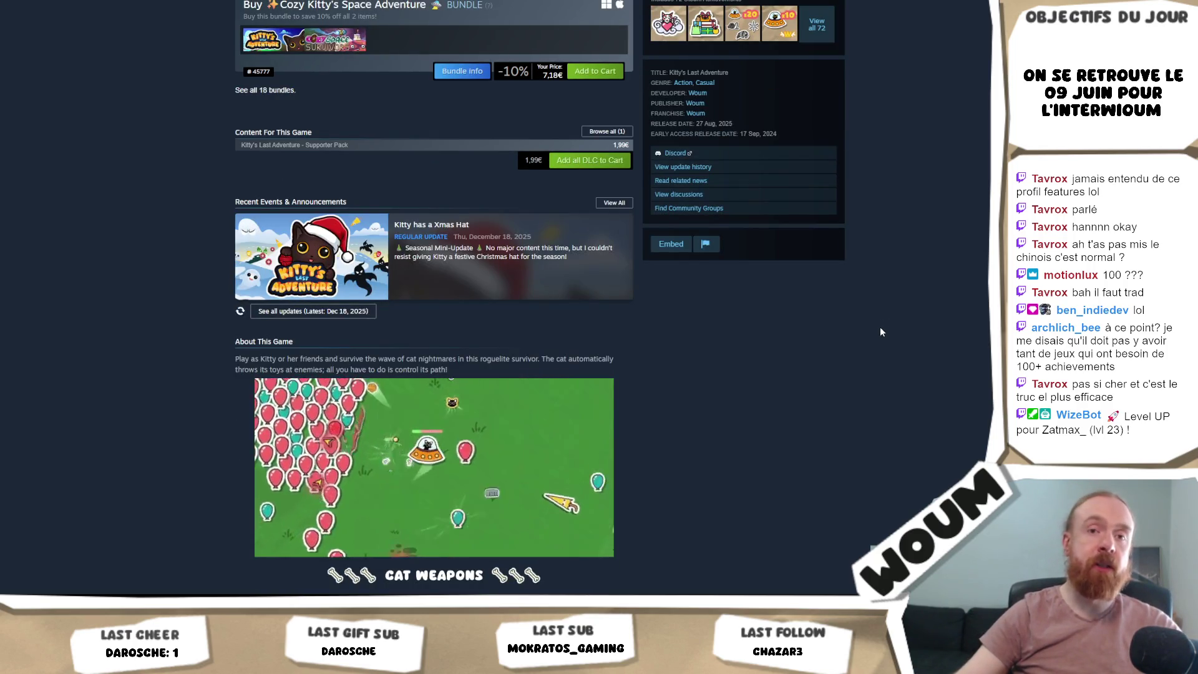
- Scroll to the bundles, languages and achievements panel and open the full list of 72 achievements
{"action": "scroll", "coordinate": [879, 332], "scroll_direction": "up", "scroll_amount": 7}
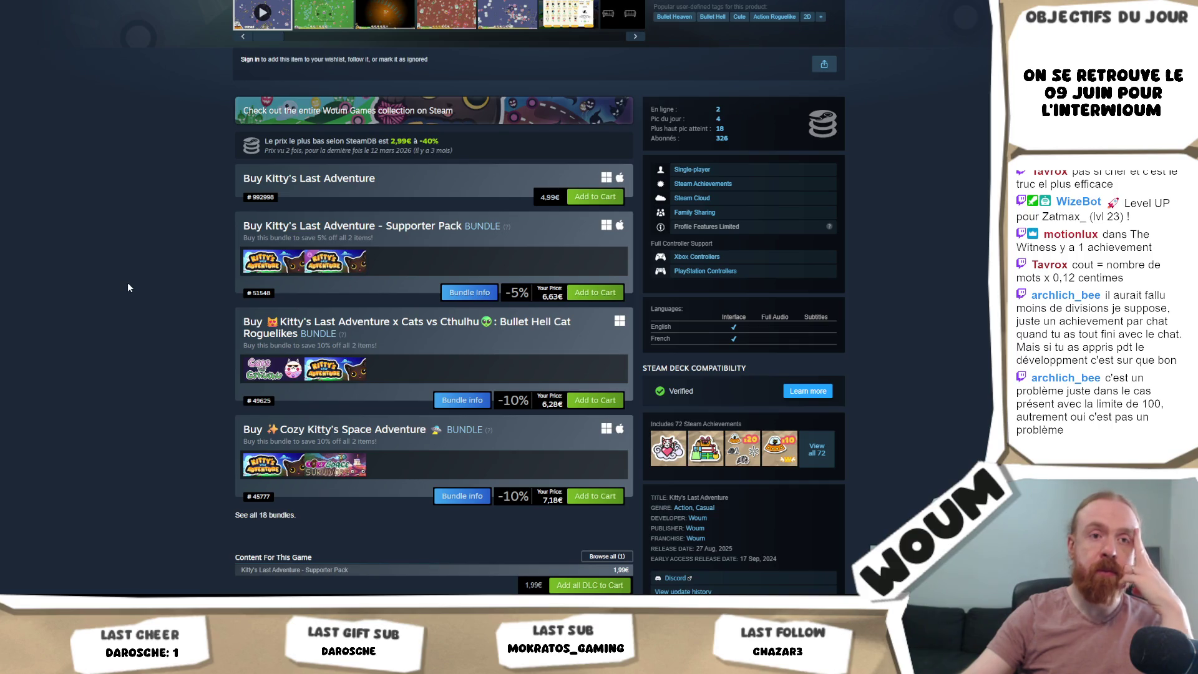
{"action": "scroll", "coordinate": [776, 283], "scroll_direction": "up", "scroll_amount": 2}
{"action": "scroll", "coordinate": [756, 349], "scroll_direction": "down", "scroll_amount": 4}
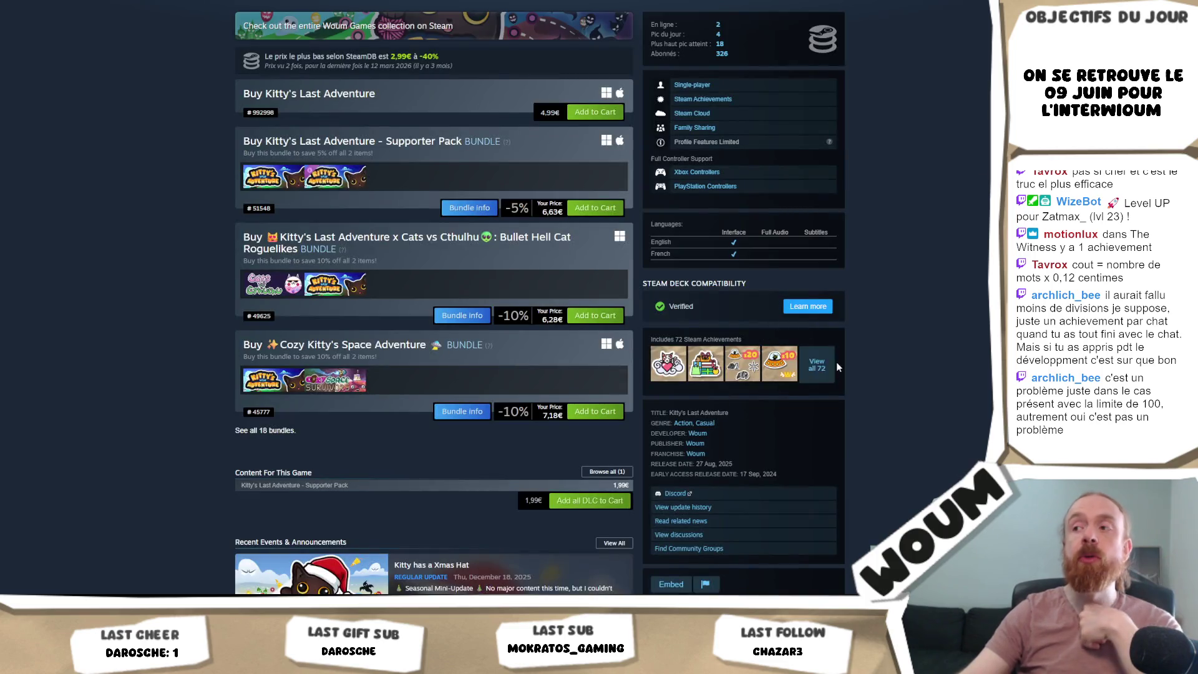
{"action": "left_click", "coordinate": [817, 367]}
- Scroll the global achievement stats and select the Sérénité 5 to Sérénité 20 entries
{"action": "scroll", "coordinate": [512, 239], "scroll_direction": "down", "scroll_amount": 2}
{"action": "scroll", "coordinate": [512, 234], "scroll_direction": "down", "scroll_amount": 20}
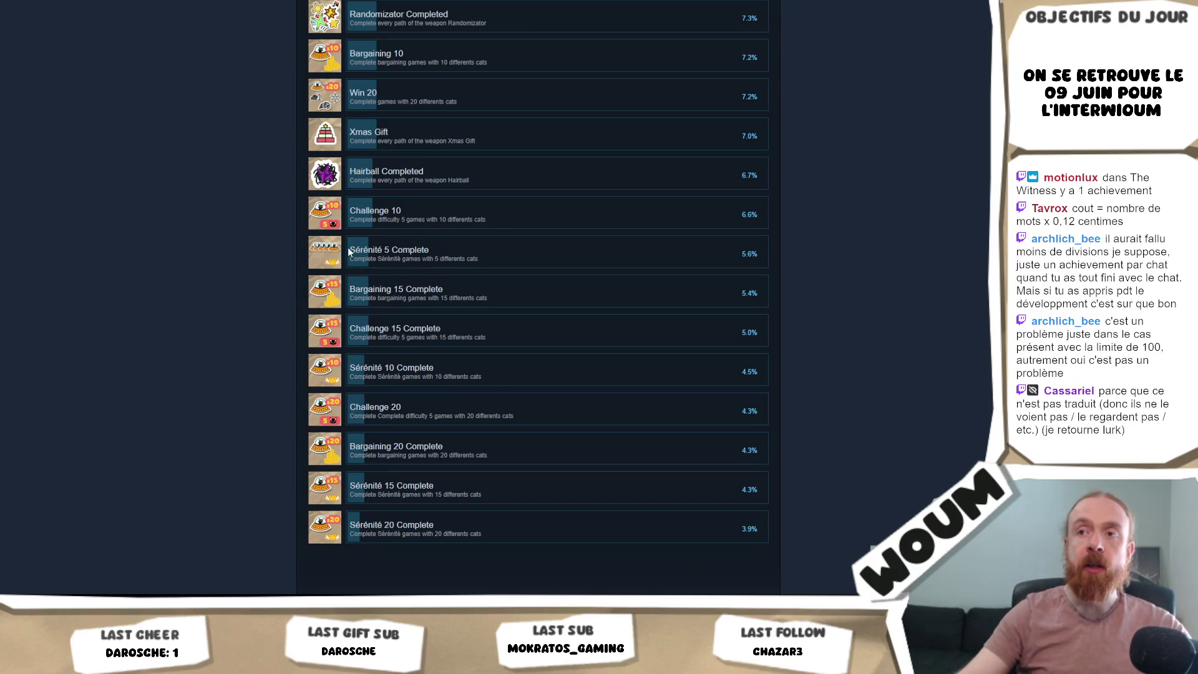
{"action": "left_click_drag", "start_coordinate": [350, 248], "coordinate": [761, 526]}
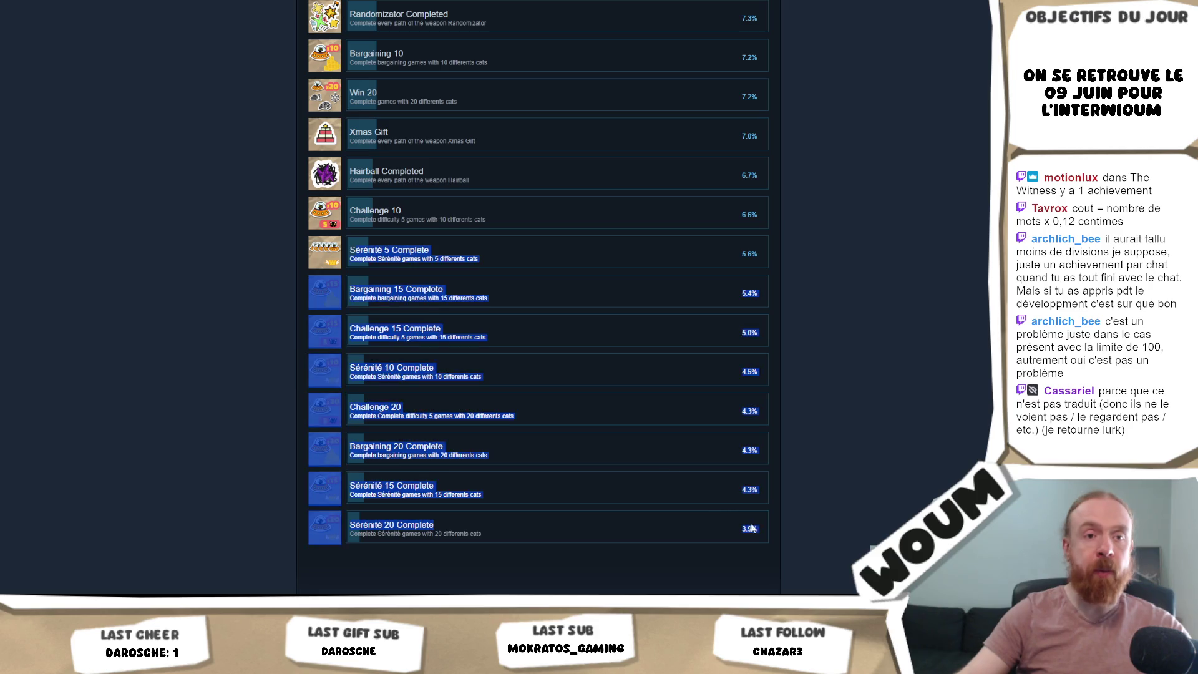
{"action": "left_click", "coordinate": [851, 501]}
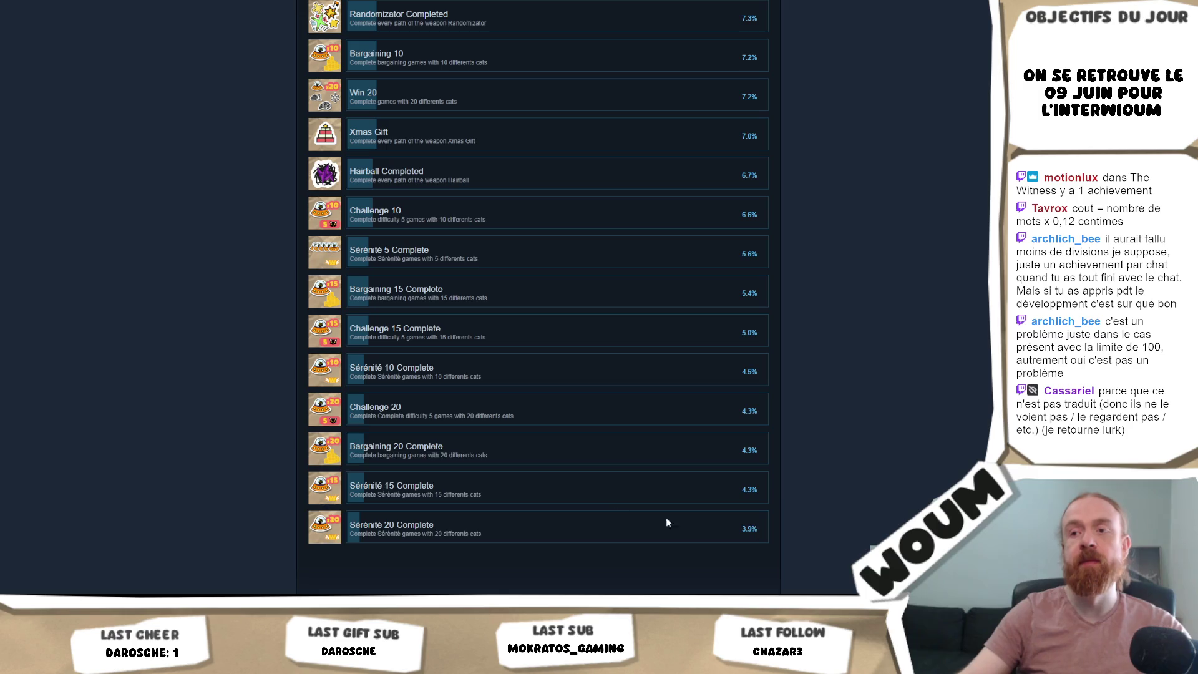
{"action": "mouse_move", "coordinate": [665, 519]}
{"action": "left_mouse_down"}
{"action": "mouse_move", "coordinate": [351, 282]}
{"action": "mouse_move", "coordinate": [356, 245]}
{"action": "mouse_move", "coordinate": [343, 265]}
{"action": "mouse_move", "coordinate": [303, 251]}
{"action": "mouse_move", "coordinate": [479, 534]}
{"action": "left_mouse_up"}
{"action": "left_click", "coordinate": [521, 544]}
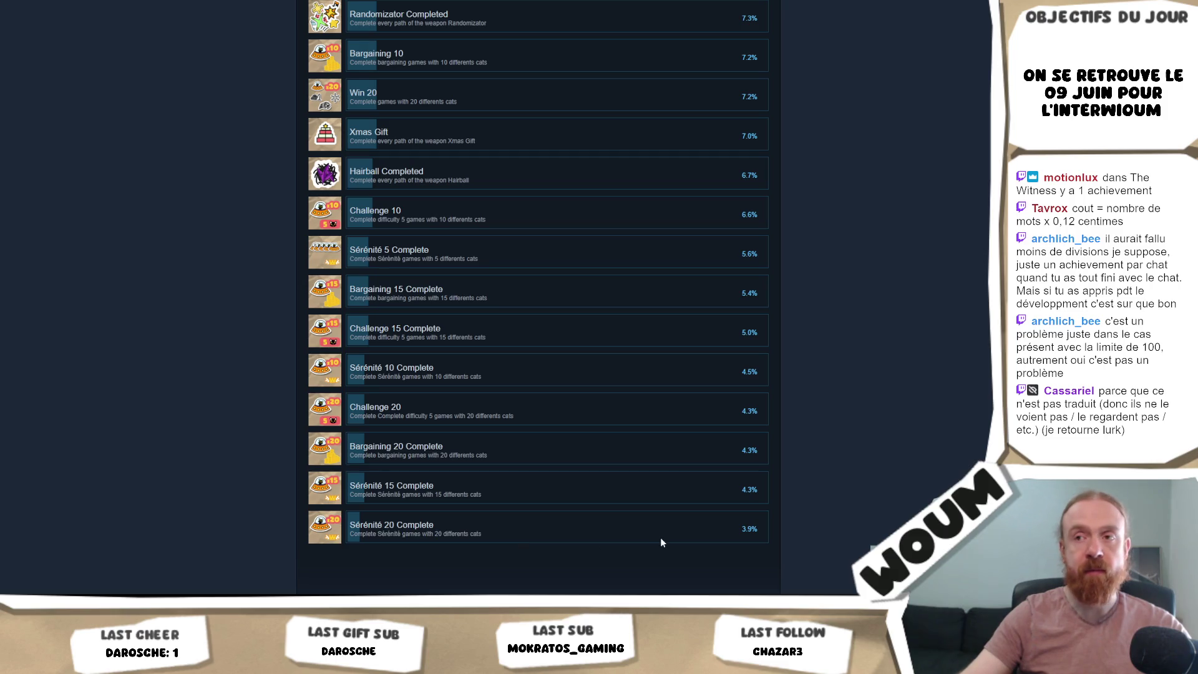
{"action": "scroll", "coordinate": [538, 298], "scroll_direction": "up", "scroll_amount": 20}
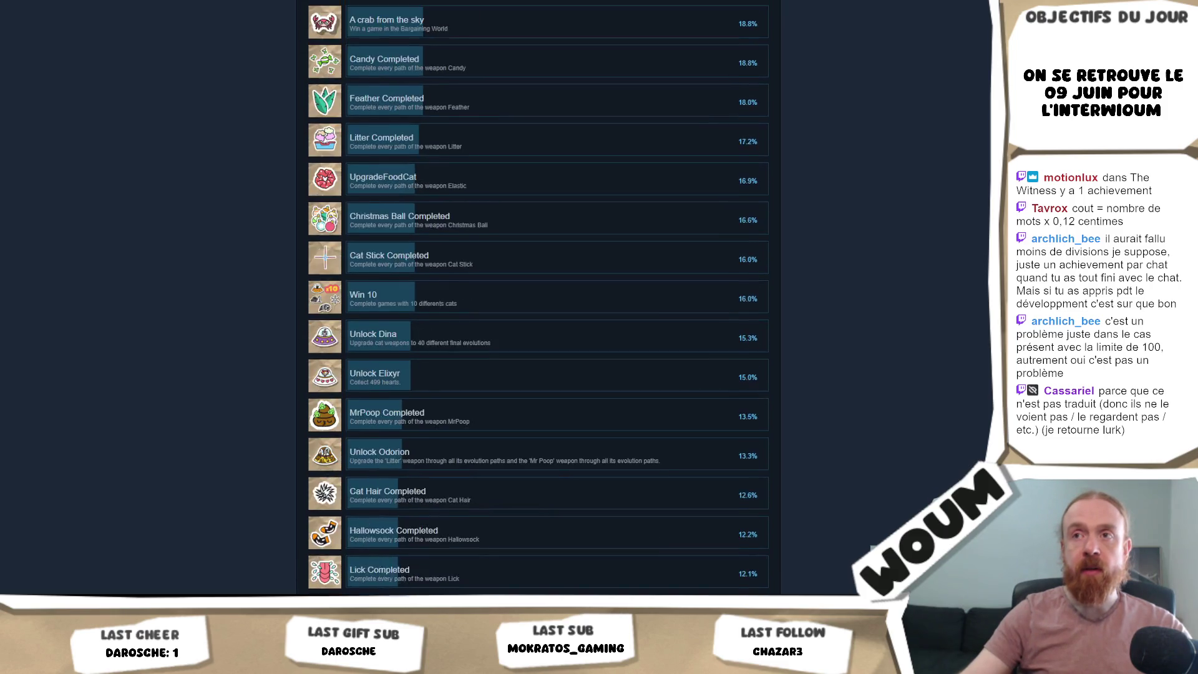
{"action": "scroll", "coordinate": [537, 298], "scroll_direction": "up", "scroll_amount": 5}
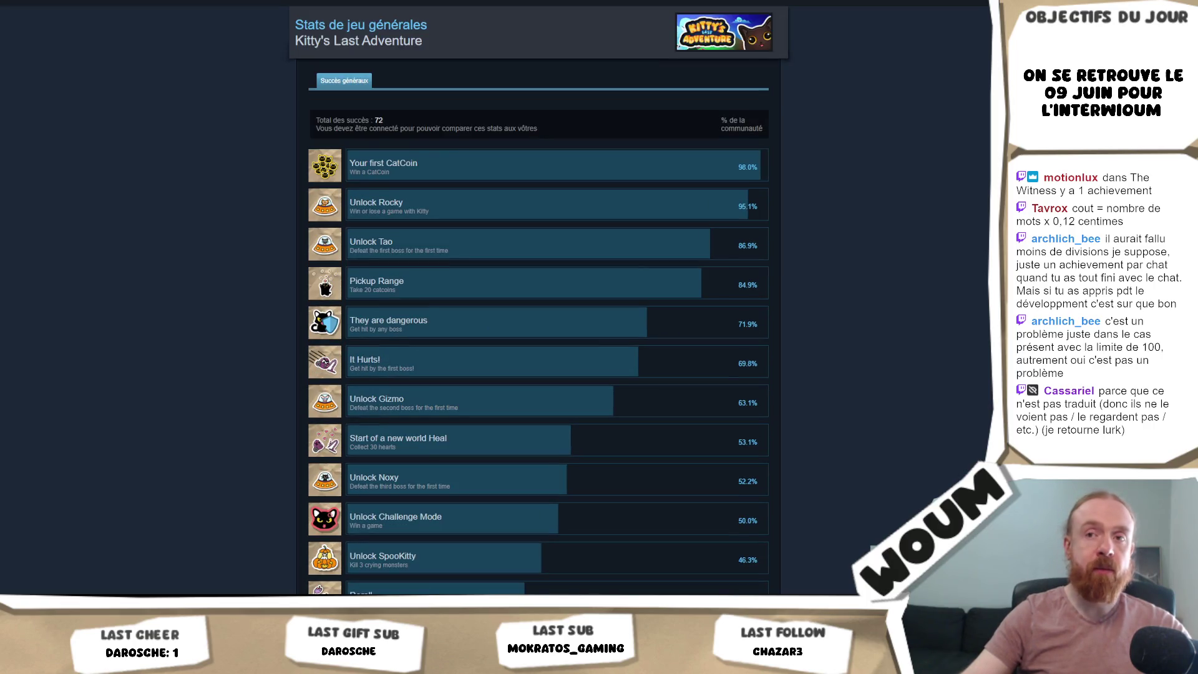
{"action": "scroll", "coordinate": [538, 298], "scroll_direction": "down", "scroll_amount": 15}
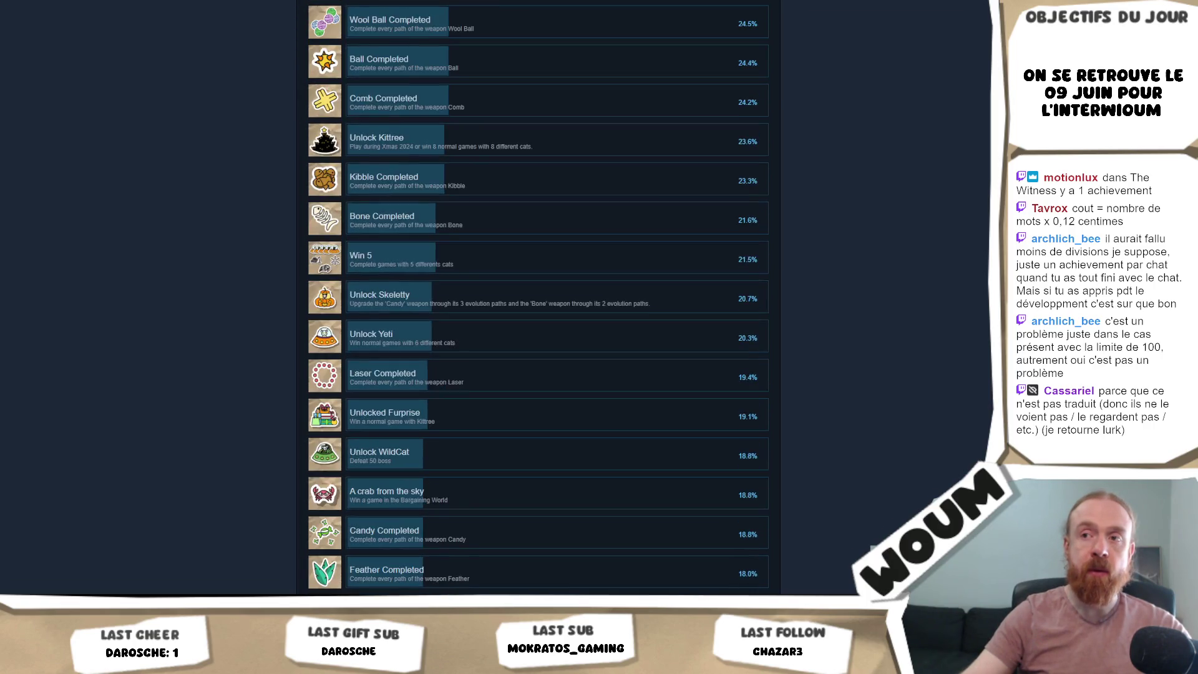
{"action": "scroll", "coordinate": [910, 499], "scroll_direction": "down", "scroll_amount": 15}
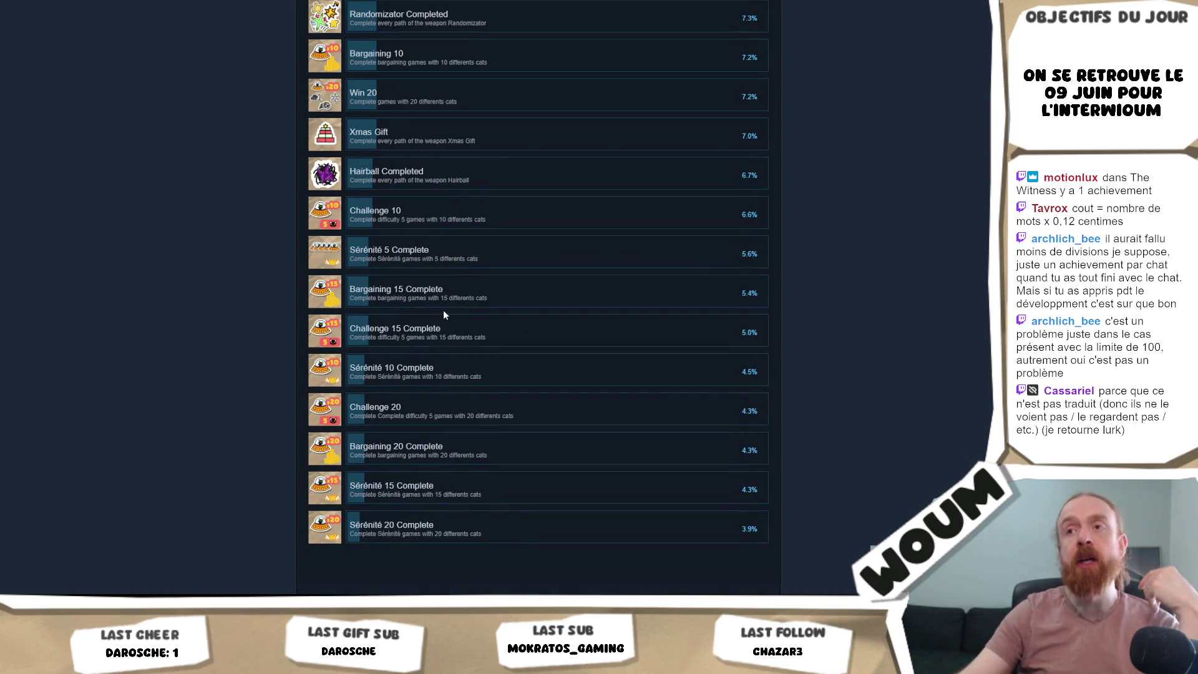
- Select the Sérénité 20 Complete and Bargaining 20 Complete entries with their percentages
{"action": "left_click_drag", "start_coordinate": [489, 538], "coordinate": [353, 519]}
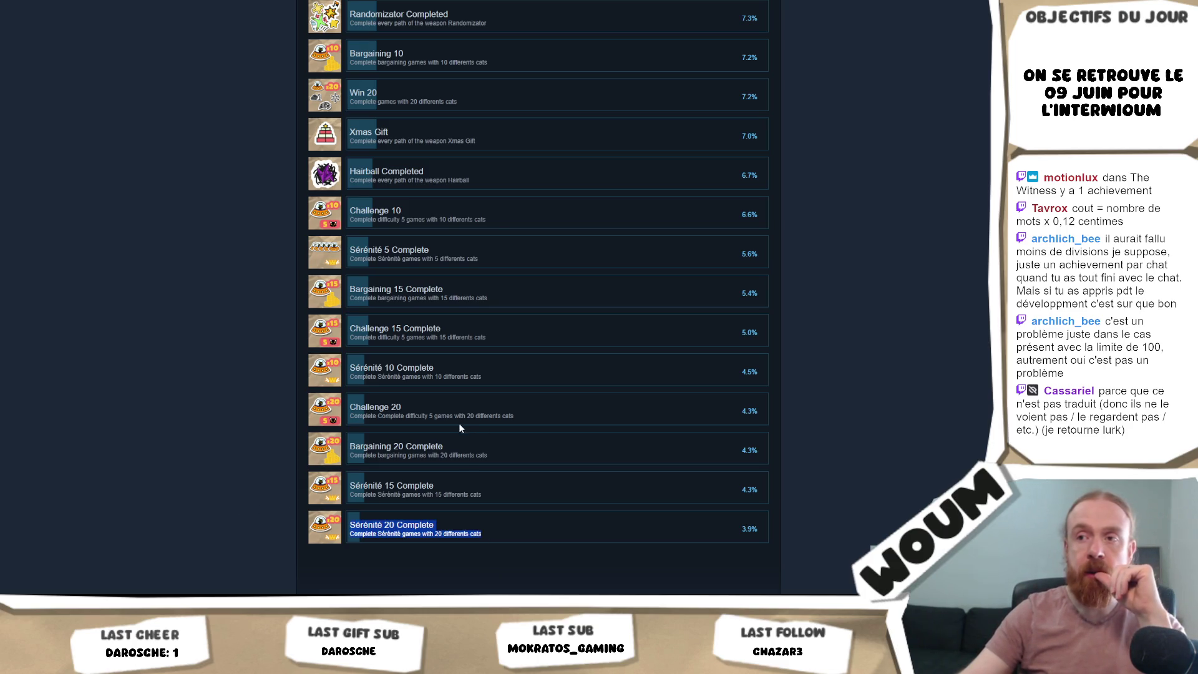
{"action": "mouse_move", "coordinate": [501, 460]}
{"action": "left_mouse_down"}
{"action": "mouse_move", "coordinate": [331, 451]}
{"action": "mouse_move", "coordinate": [347, 451]}
{"action": "left_mouse_up"}
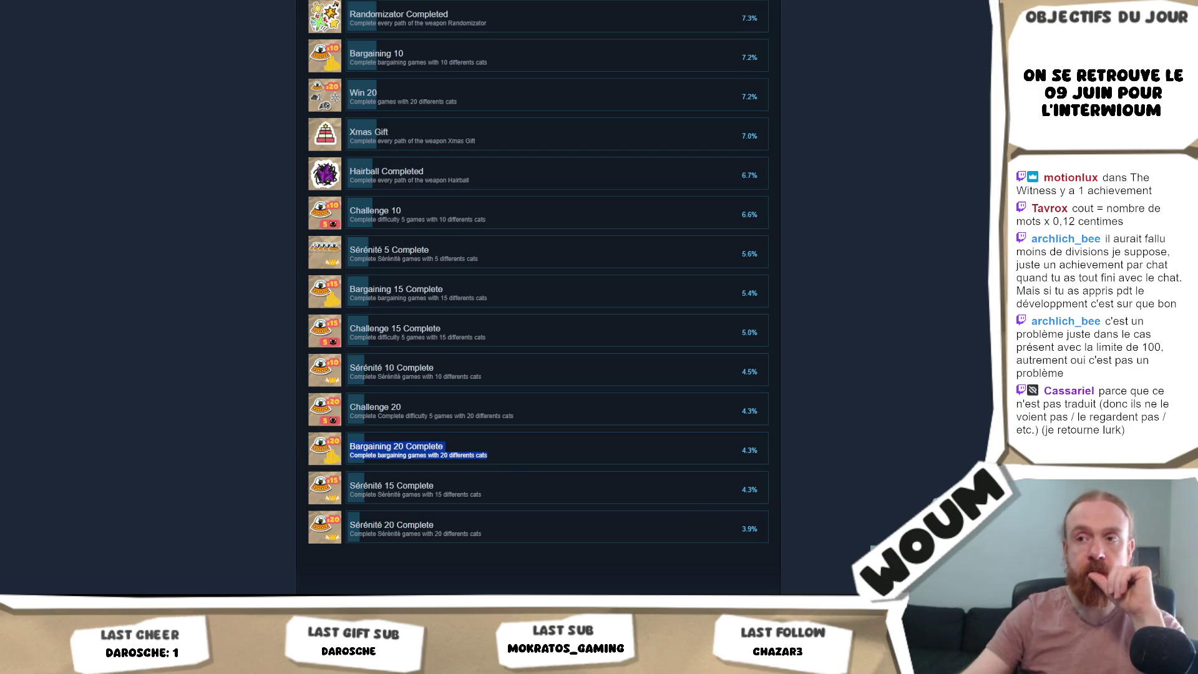
{"action": "left_click", "coordinate": [678, 499]}
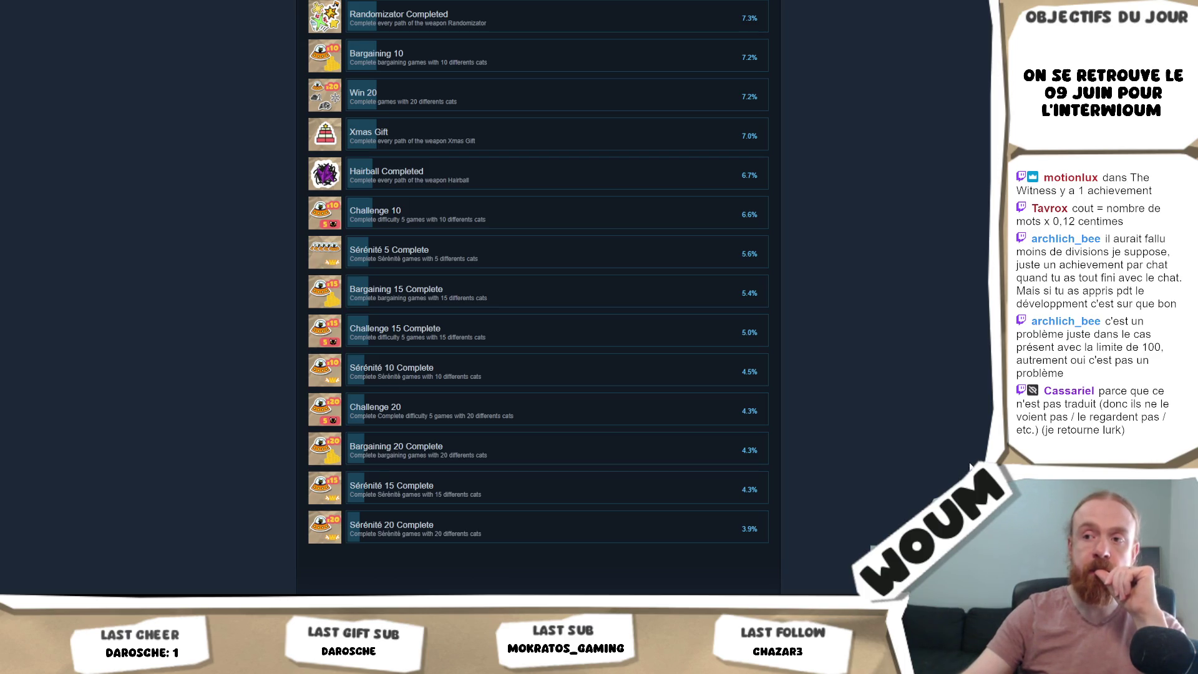
{"action": "mouse_move", "coordinate": [598, 556]}
{"action": "left_mouse_down"}
{"action": "mouse_move", "coordinate": [354, 540]}
{"action": "mouse_move", "coordinate": [343, 527]}
{"action": "left_mouse_up"}
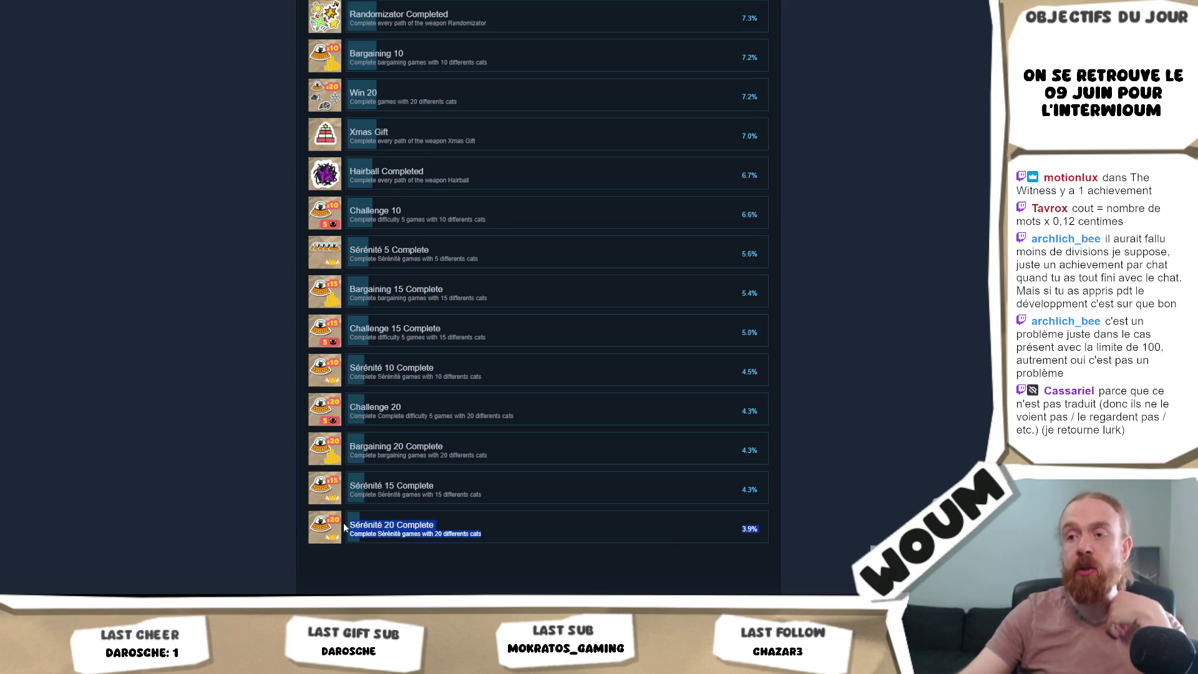
{"action": "left_click", "coordinate": [504, 535]}
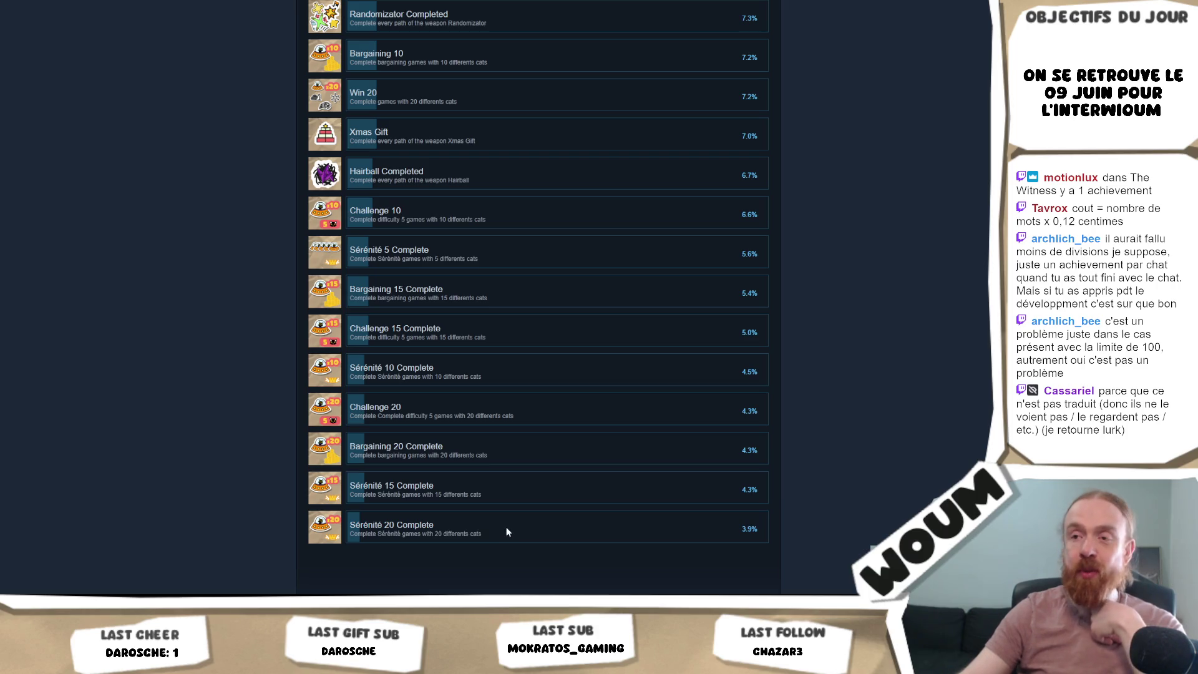
{"action": "triple_click", "coordinate": [484, 535]}
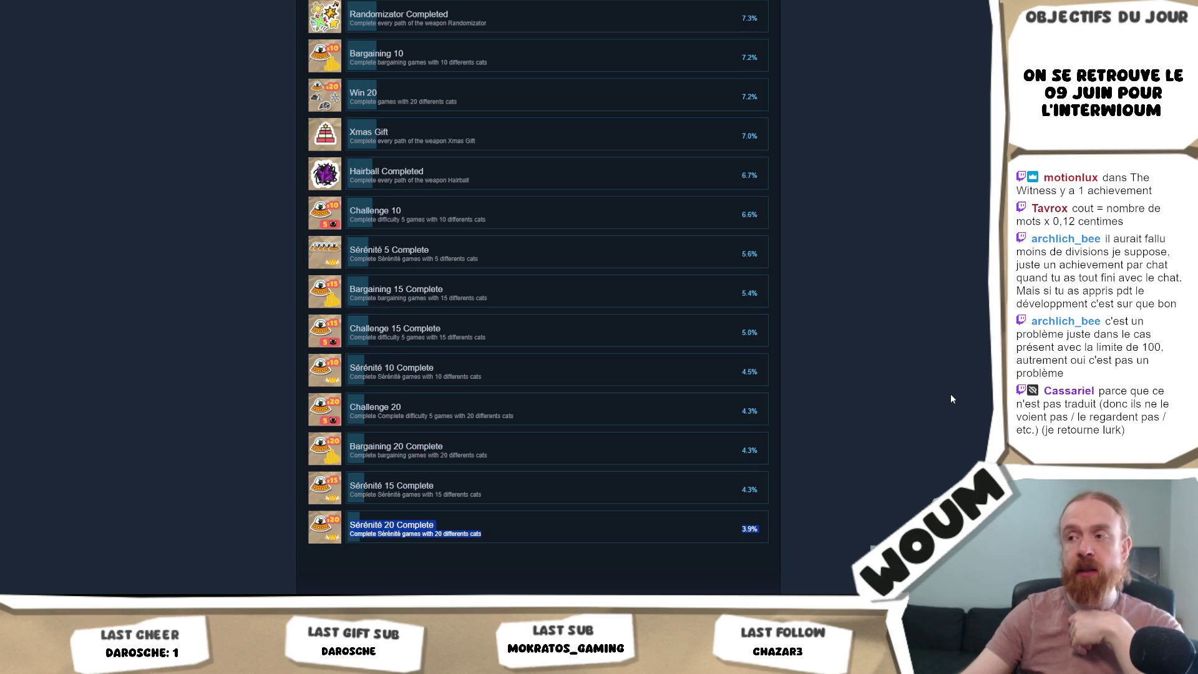
{"action": "left_click", "coordinate": [536, 557]}
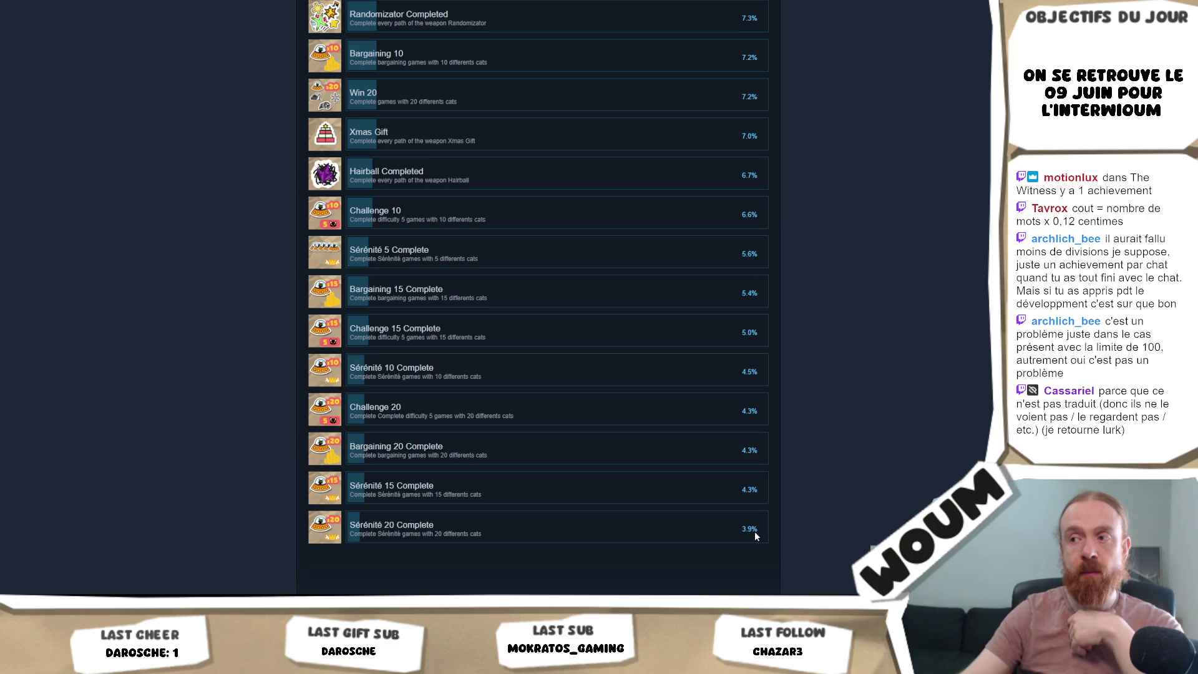
{"action": "mouse_move", "coordinate": [754, 530]}
{"action": "left_mouse_down"}
{"action": "mouse_move", "coordinate": [346, 527]}
{"action": "mouse_move", "coordinate": [498, 537]}
{"action": "left_mouse_up"}
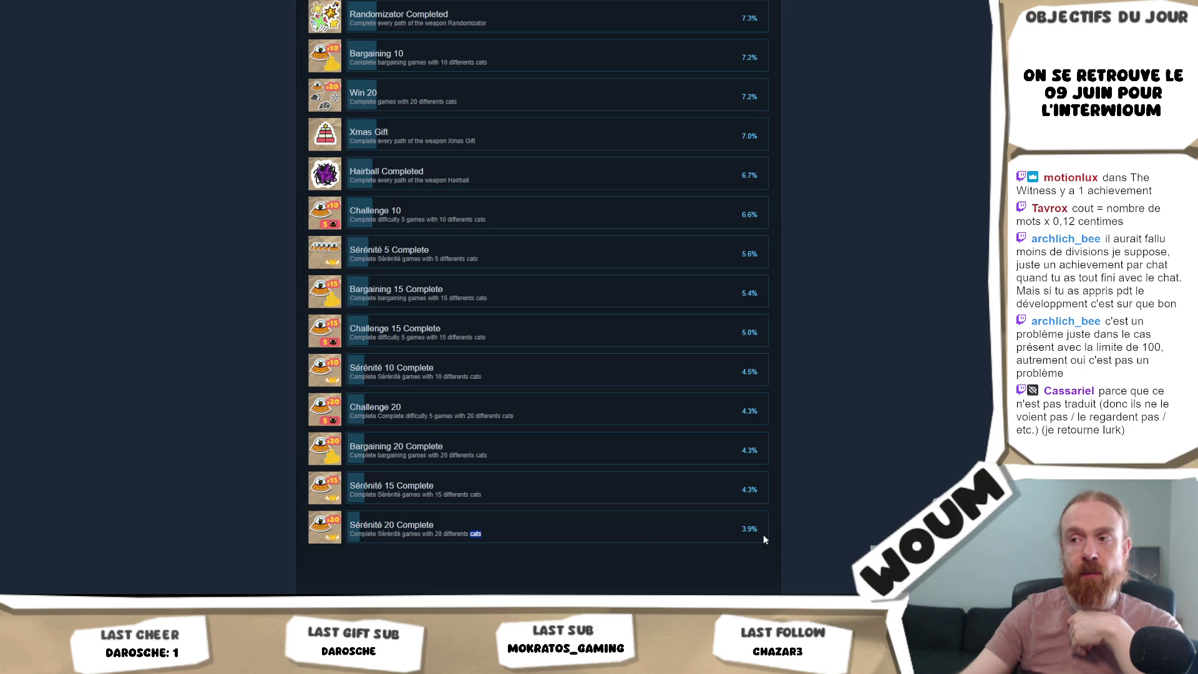
{"action": "left_click", "coordinate": [842, 539]}
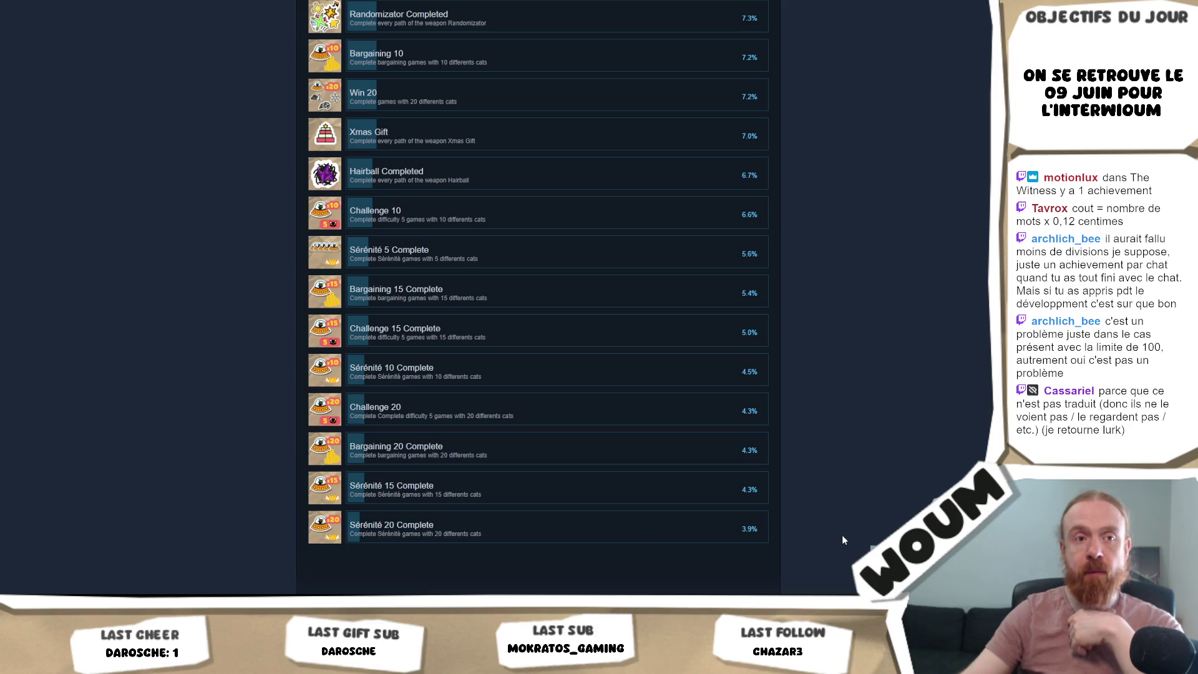
- Scroll the achievements list once more and switch back to the Unity project
{"action": "scroll", "coordinate": [836, 537], "scroll_direction": "up", "scroll_amount": 15}
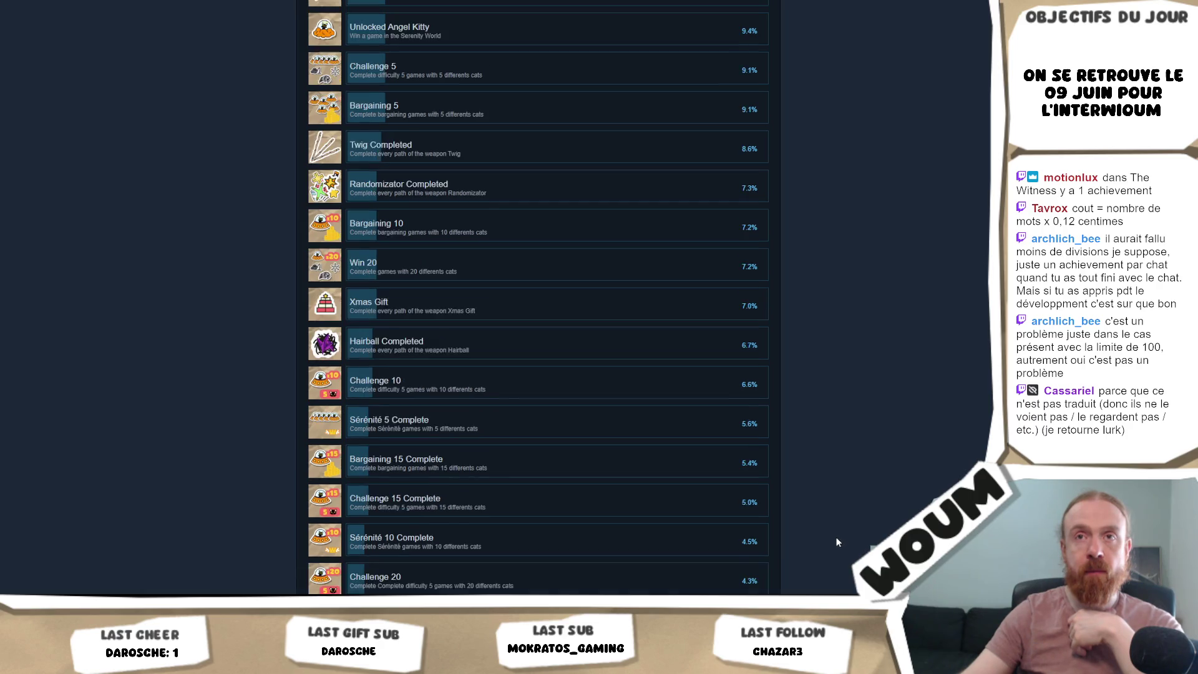
{"action": "scroll", "coordinate": [827, 540], "scroll_direction": "up", "scroll_amount": 10}
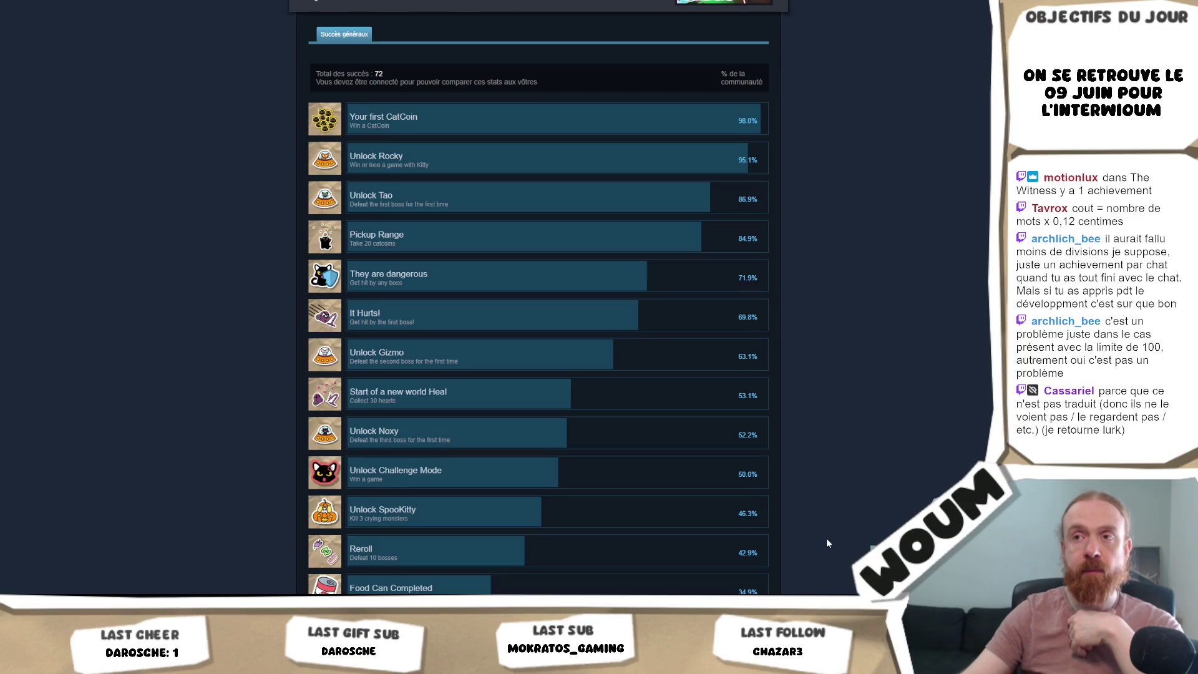
{"action": "scroll", "coordinate": [826, 543], "scroll_direction": "down", "scroll_amount": 7}
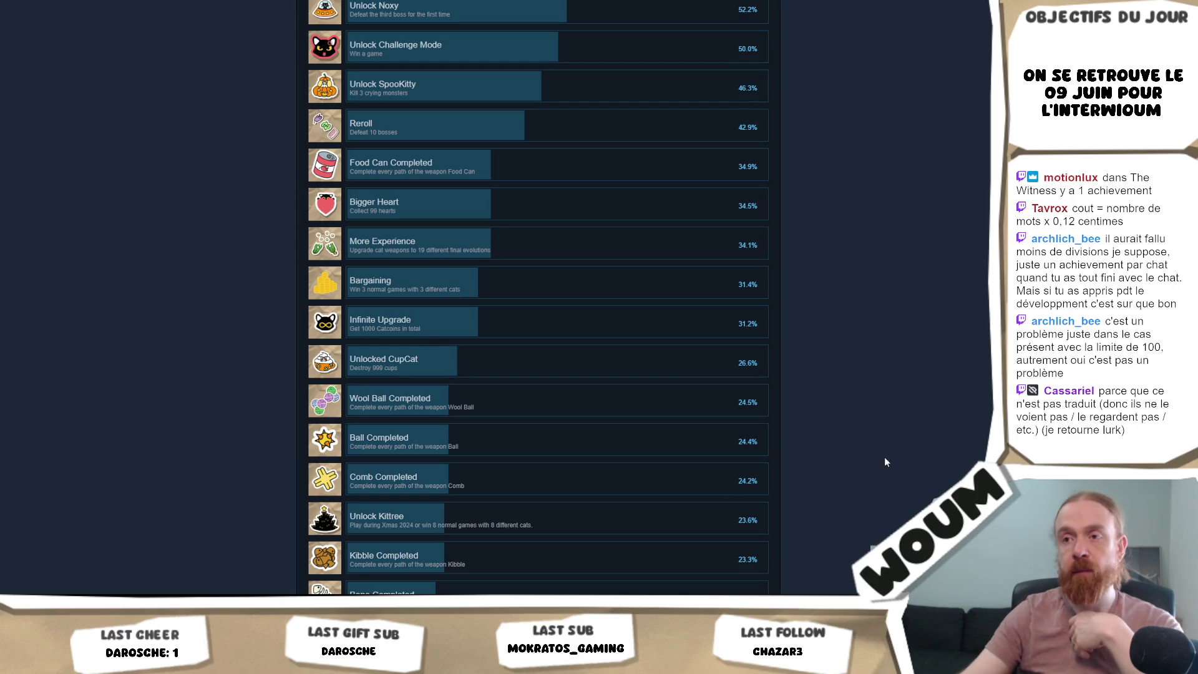
{"action": "mouse_move", "coordinate": [93, 599]}
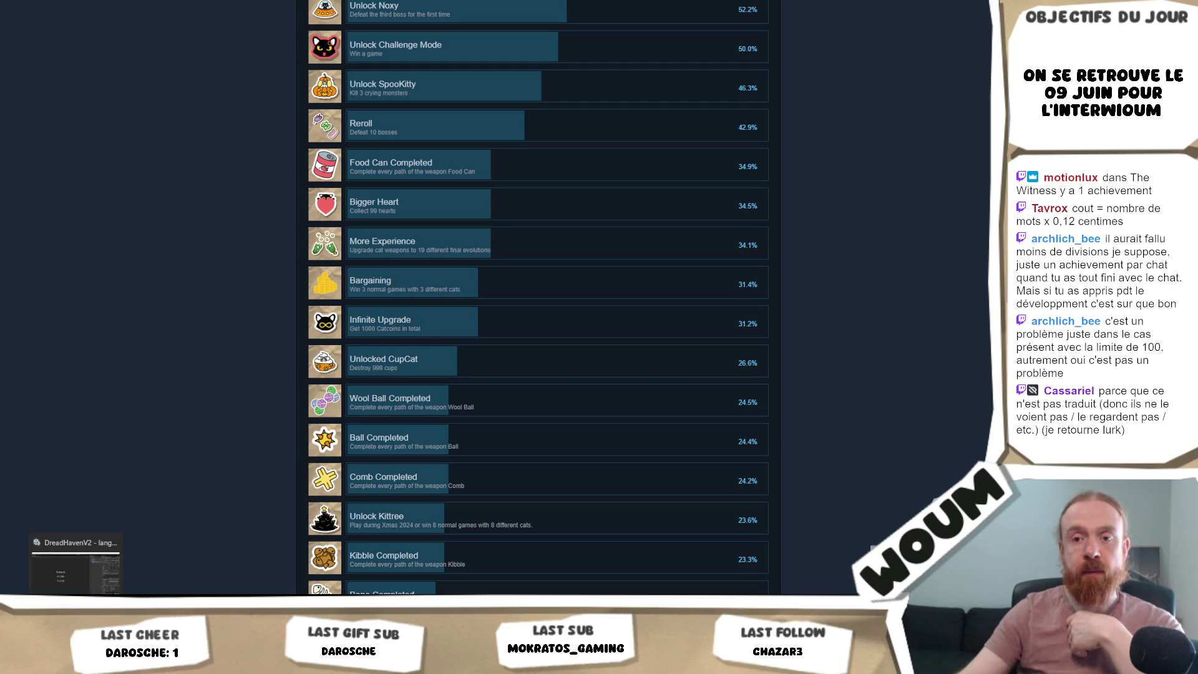
{"action": "left_click", "coordinate": [94, 552]}
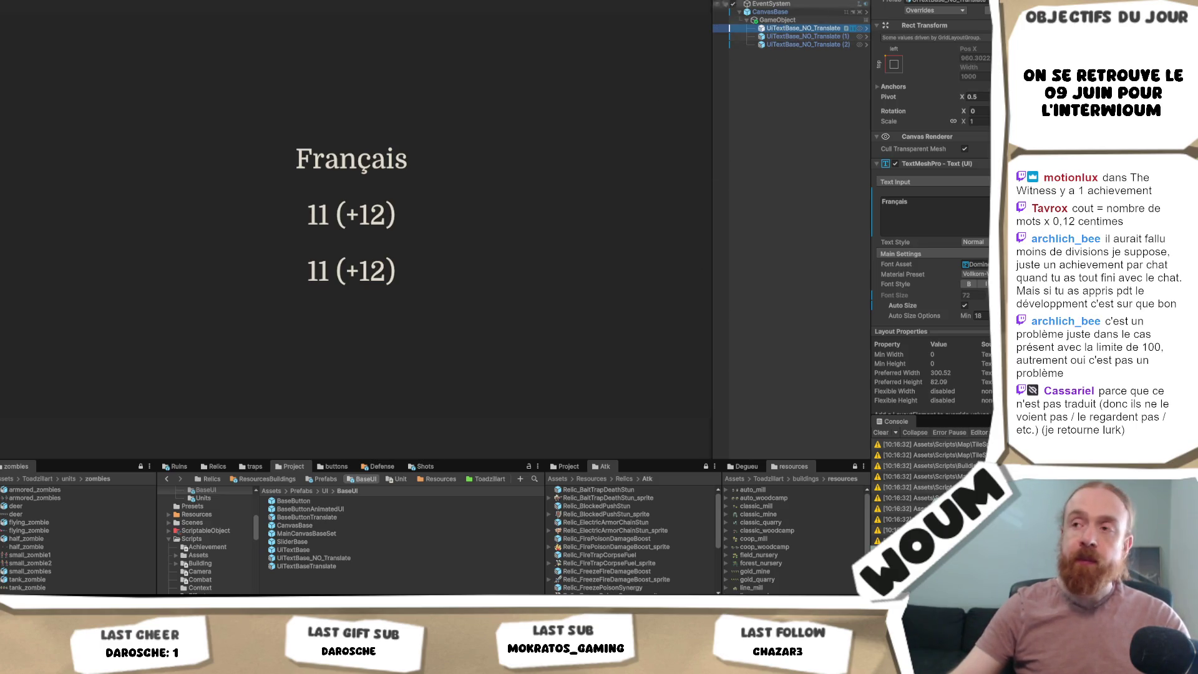
- Inspect the holder's Grid Layout Group, the Français text object, and the BaseButtonTranslate prefab
{"action": "left_click", "coordinate": [777, 20]}
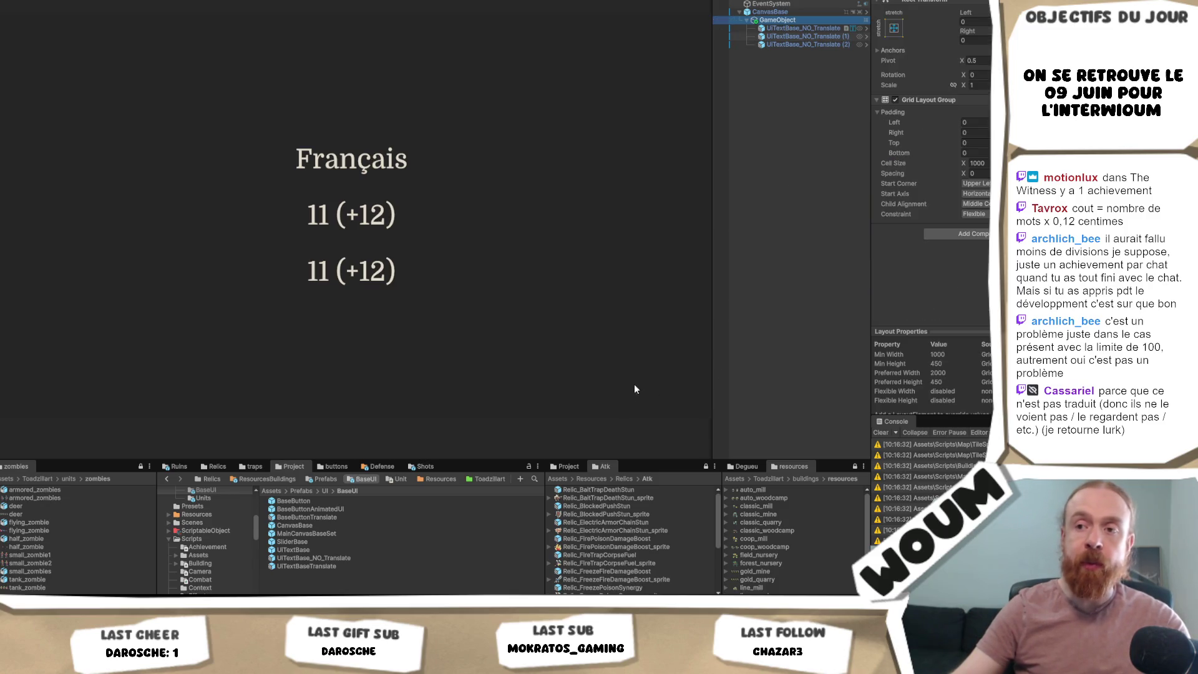
{"action": "left_click", "coordinate": [814, 28]}
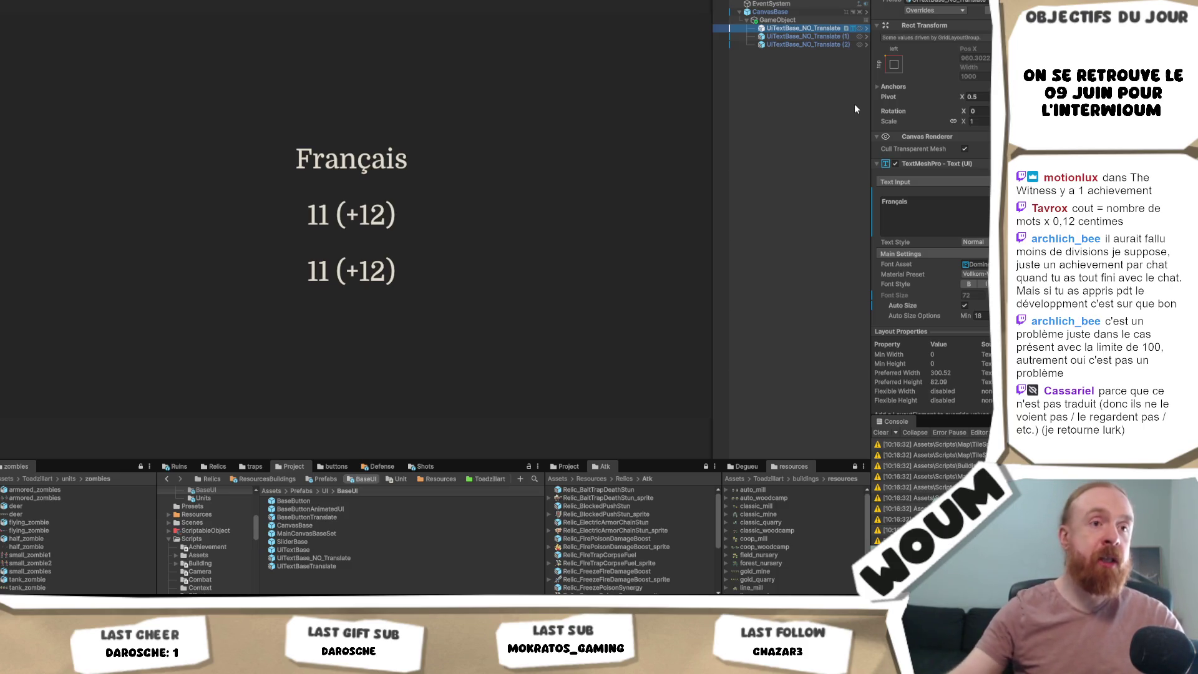
{"action": "left_click", "coordinate": [350, 519]}
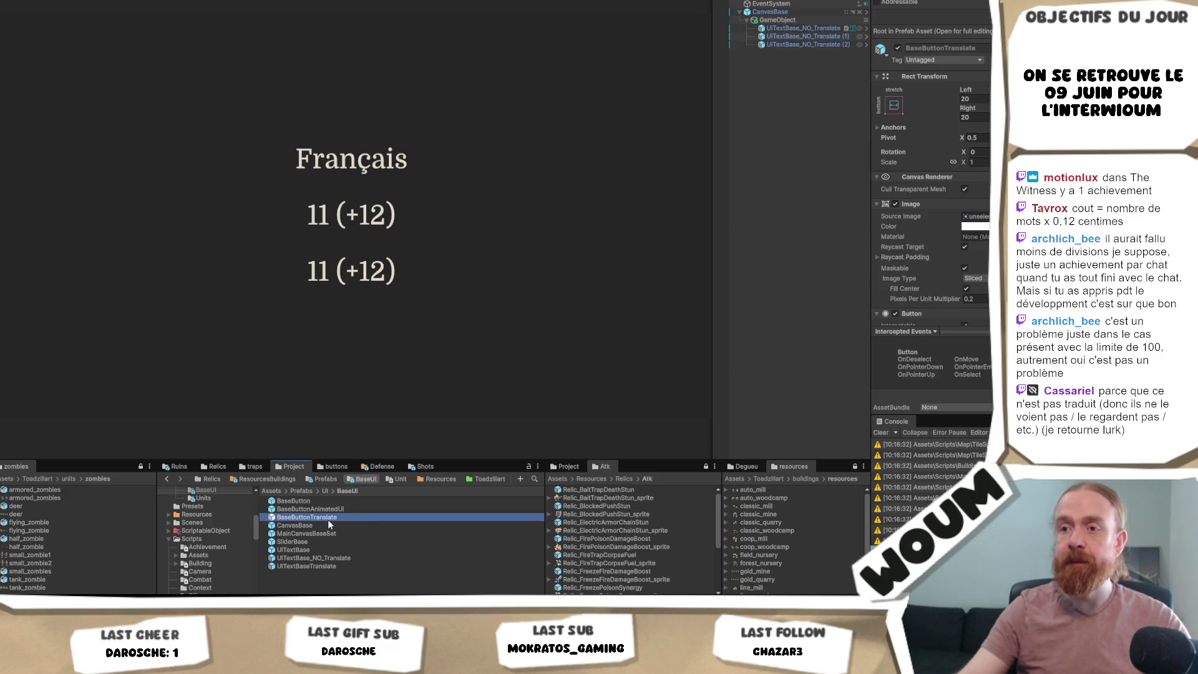
- Add a BaseButtonTranslate button to the holder and make its background image fully transparent
{"action": "left_click", "coordinate": [335, 509]}
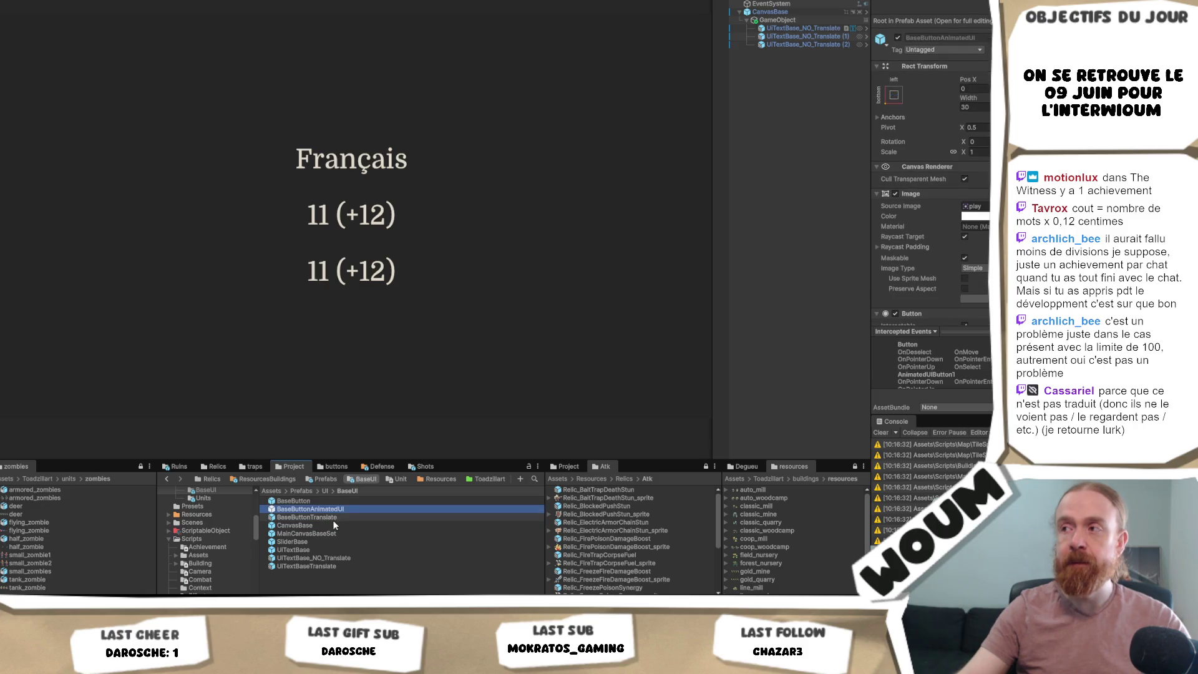
{"action": "left_click_drag", "start_coordinate": [331, 519], "coordinate": [799, 31]}
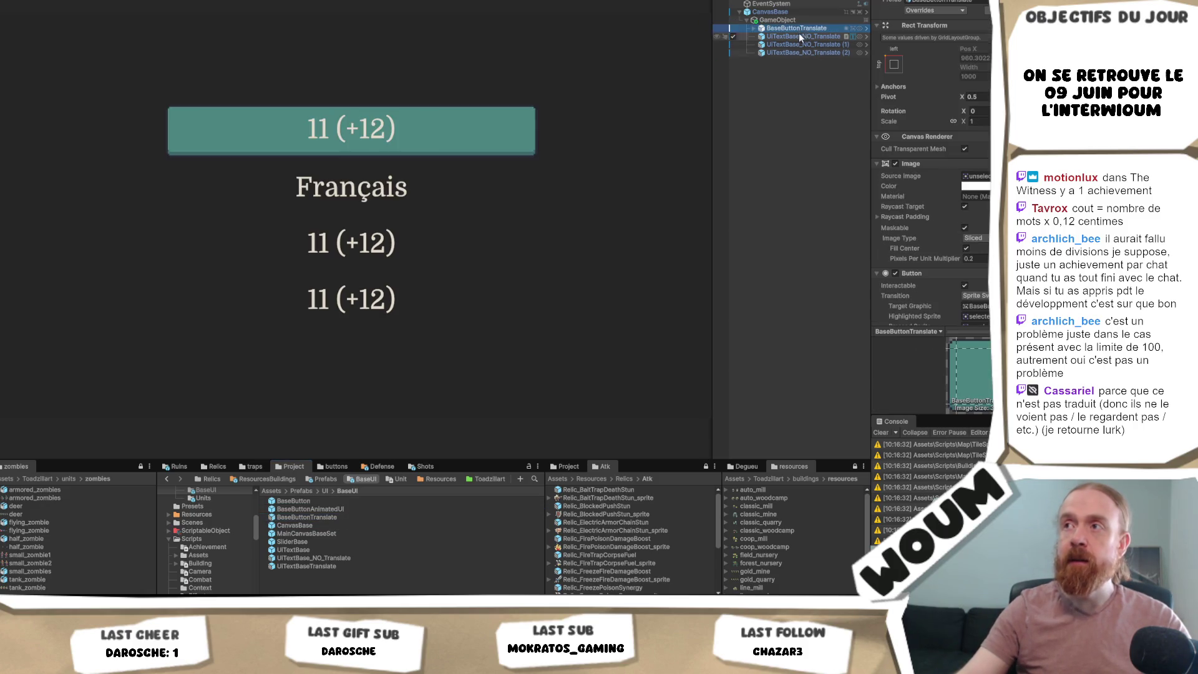
{"action": "left_click", "coordinate": [896, 164]}
{"action": "left_click", "coordinate": [896, 163]}
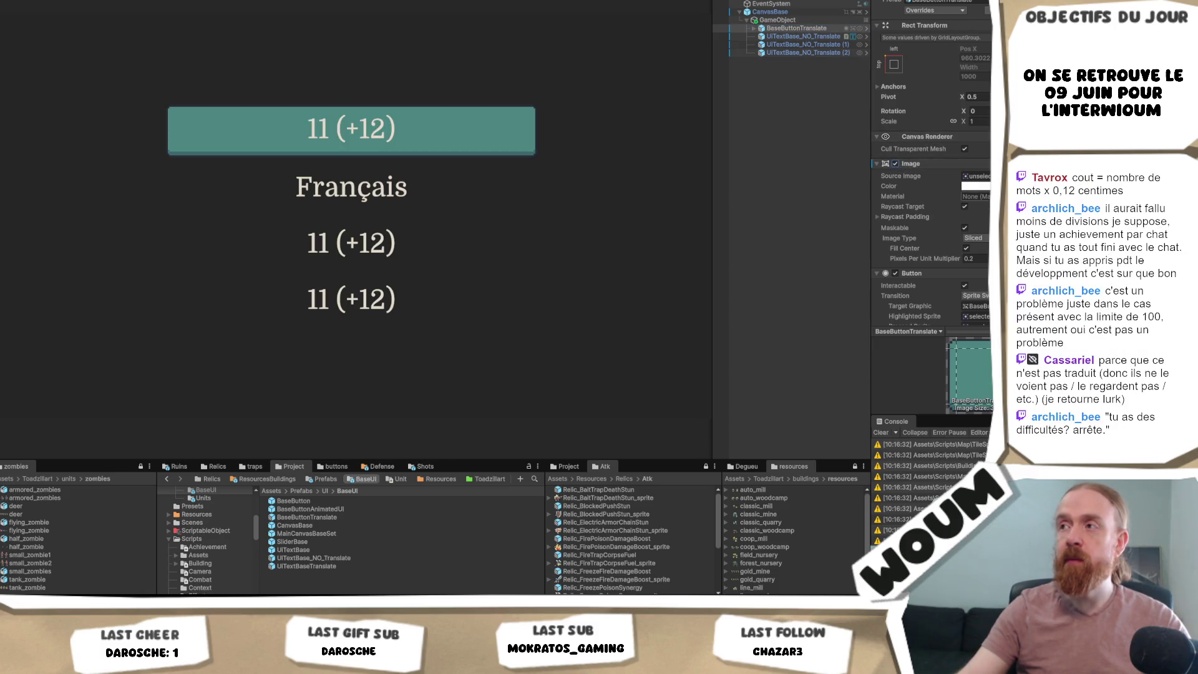
{"action": "left_click", "coordinate": [973, 186]}
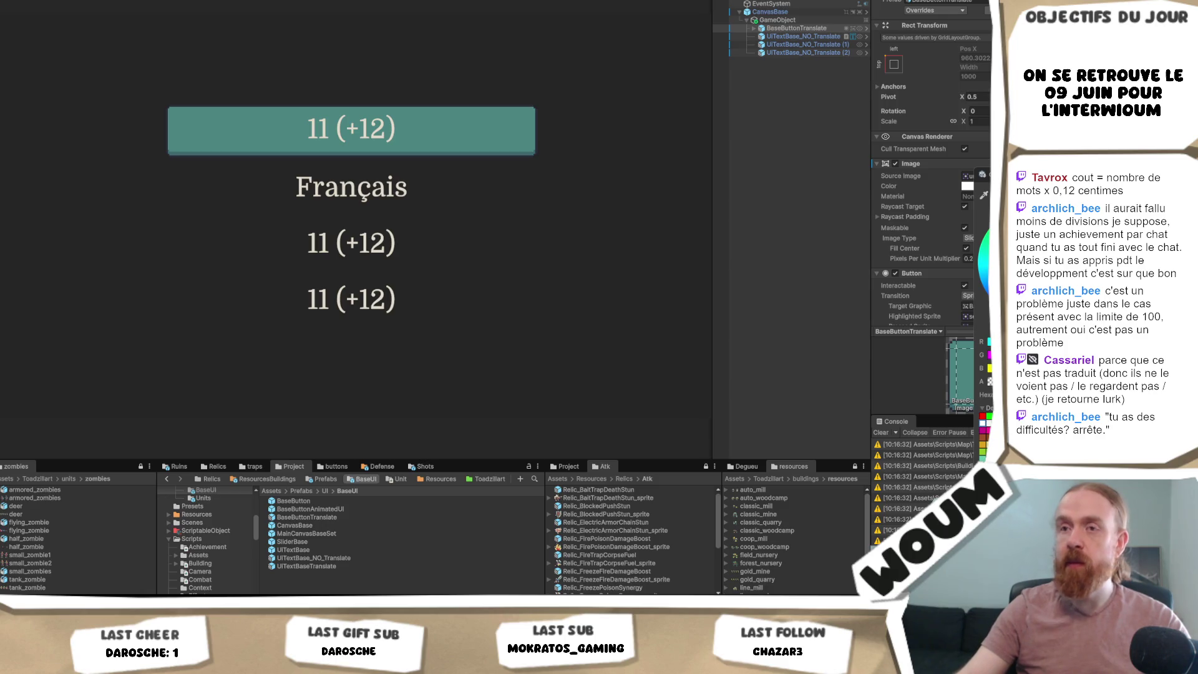
{"action": "left_click_drag", "start_coordinate": [1023, 381], "coordinate": [822, 388]}
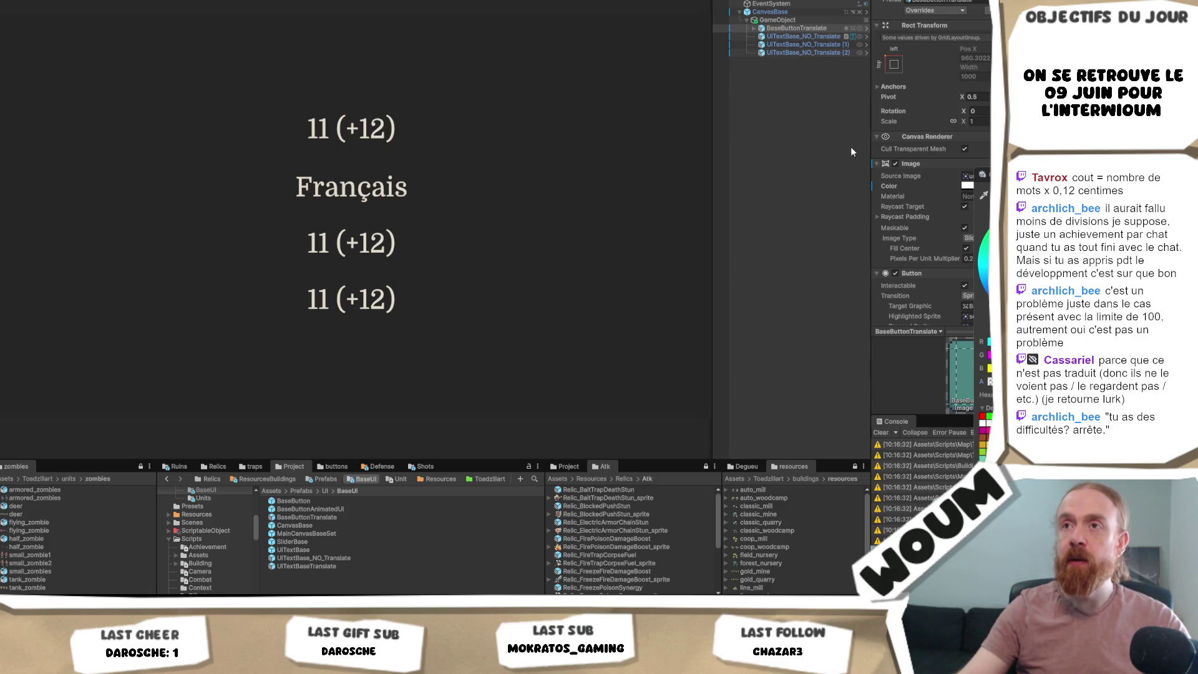
{"action": "left_click", "coordinate": [800, 118]}
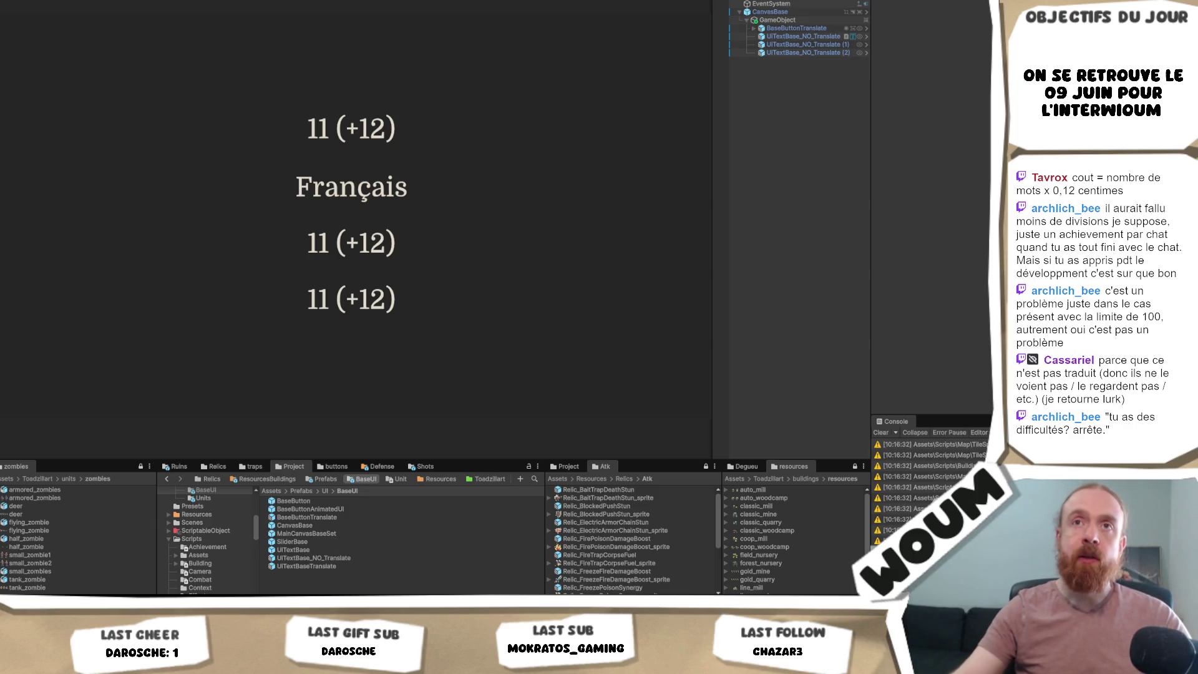
{"action": "key", "text": "alt+f"}
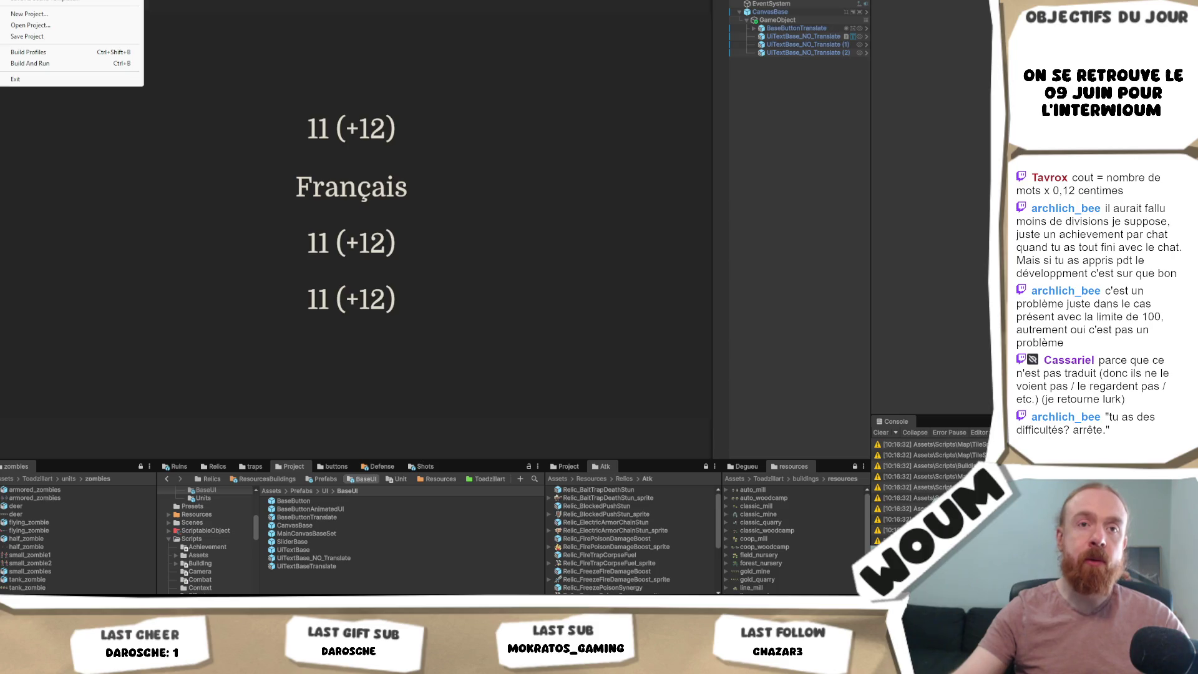
- Load the Dread Haven main menu scene from recent scenes and widen the Hierarchy
{"action": "mouse_move", "coordinate": [72, 2]}
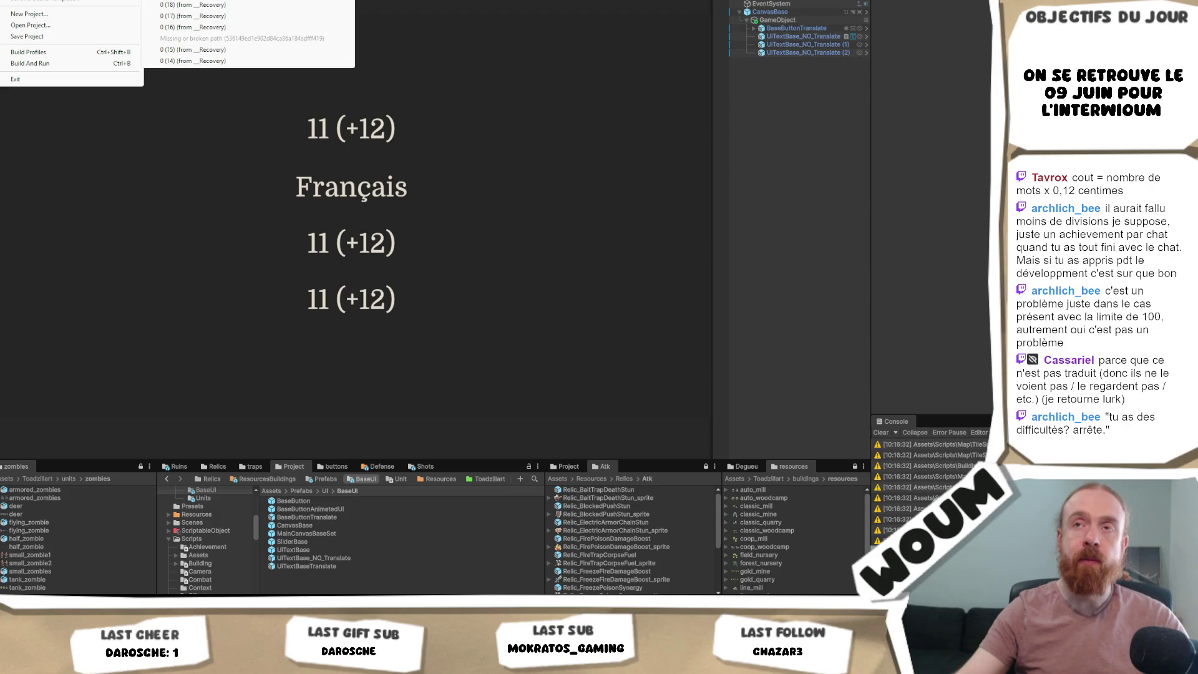
{"action": "left_click", "coordinate": [192, 5]}
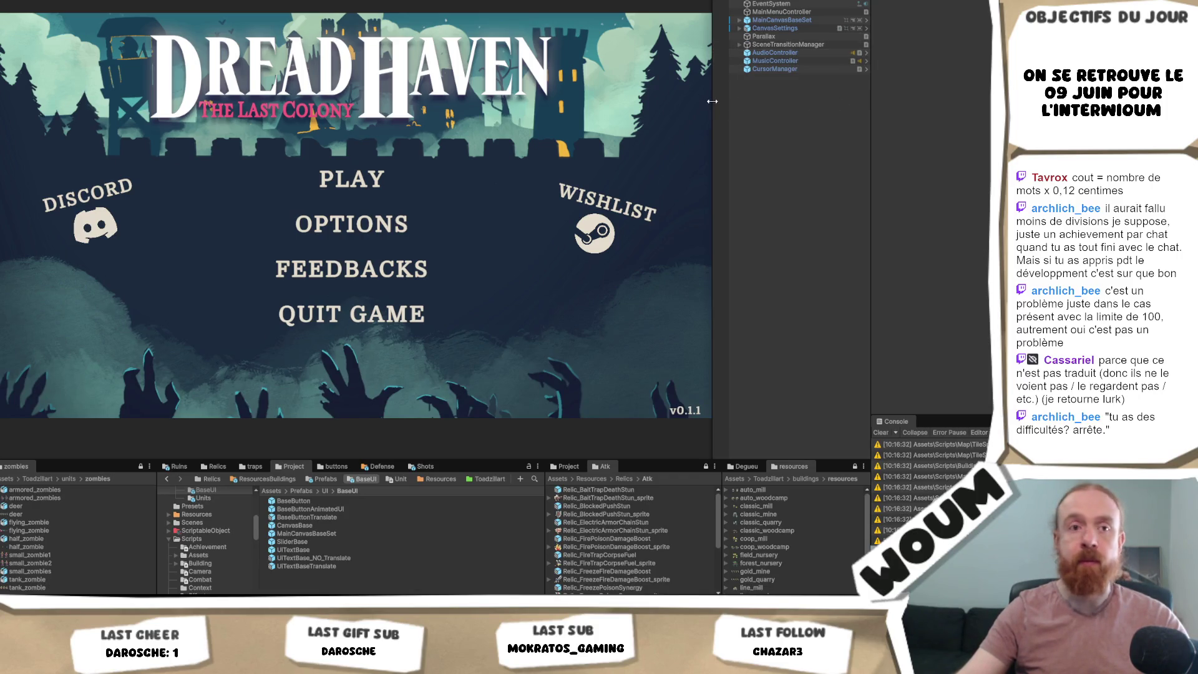
{"action": "mouse_move", "coordinate": [712, 104]}
{"action": "left_mouse_down"}
{"action": "mouse_move", "coordinate": [673, 104]}
{"action": "mouse_move", "coordinate": [708, 104]}
{"action": "left_mouse_up"}
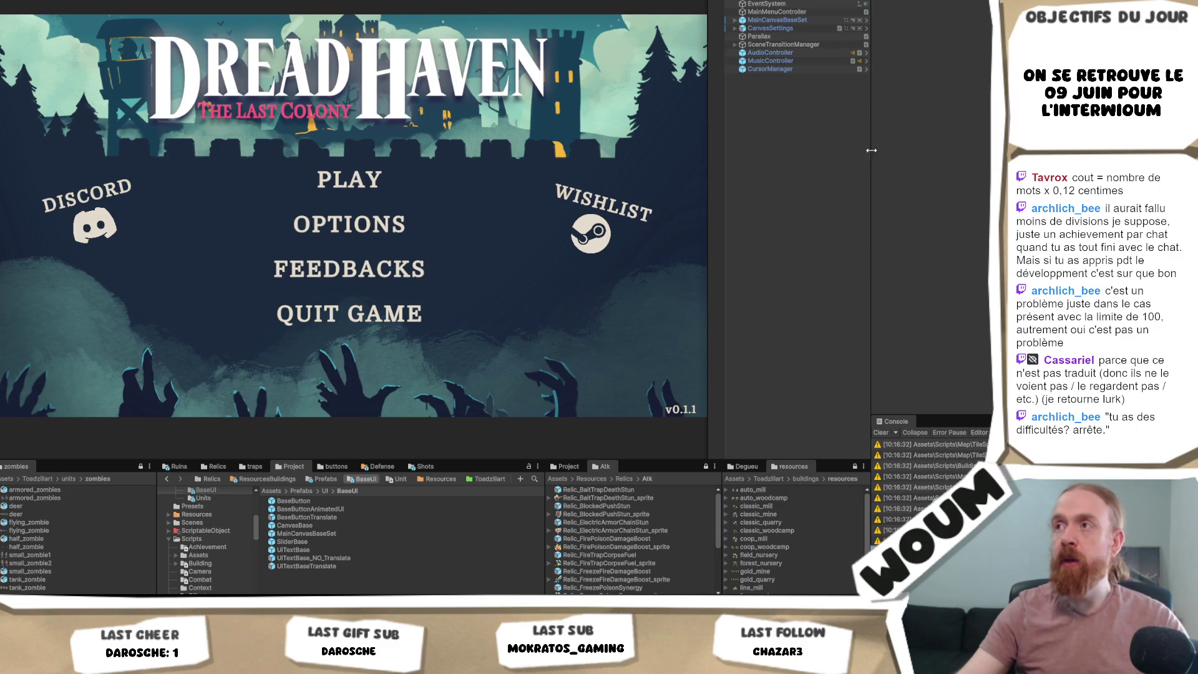
- Expand MainCanvasBaseSet, HolderShadow and Holder, and select the MainMenu Play button
{"action": "left_click", "coordinate": [734, 36]}
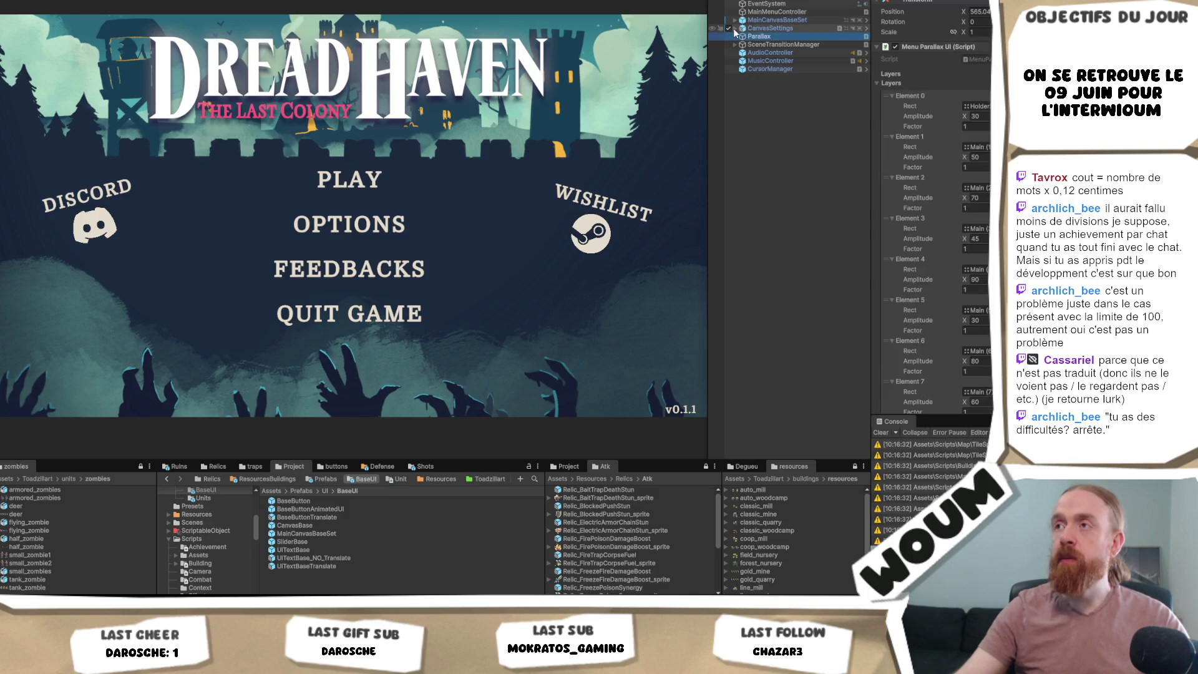
{"action": "left_click", "coordinate": [734, 28]}
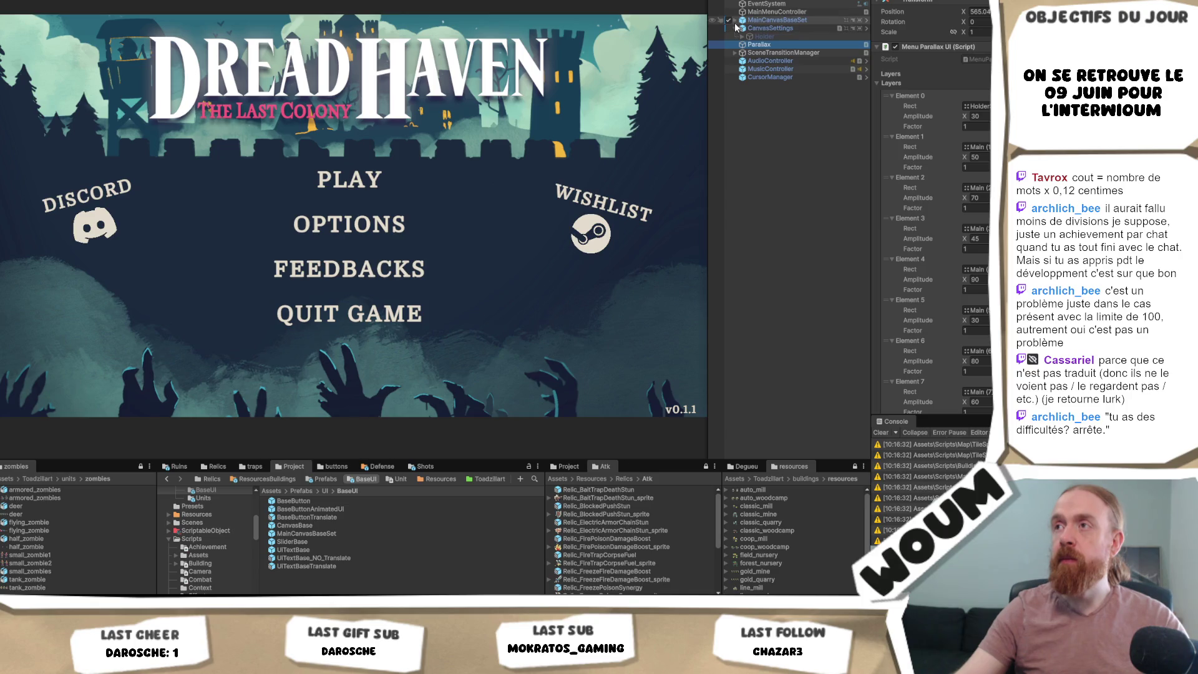
{"action": "left_click", "coordinate": [734, 20]}
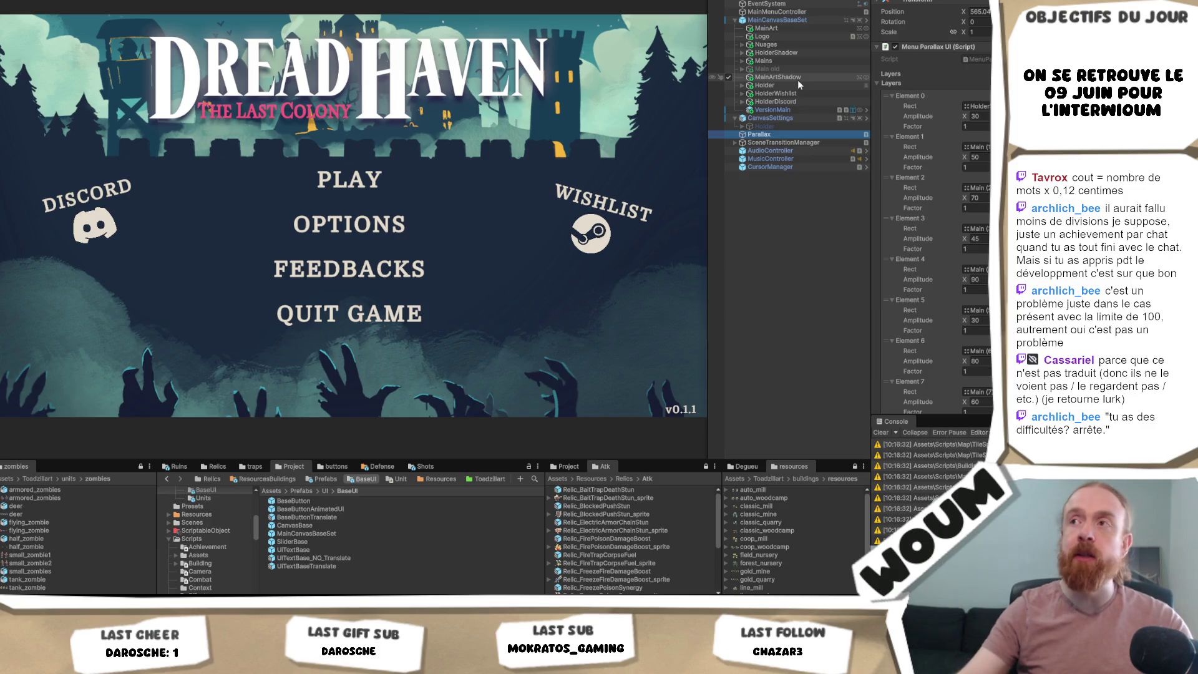
{"action": "left_click", "coordinate": [741, 53]}
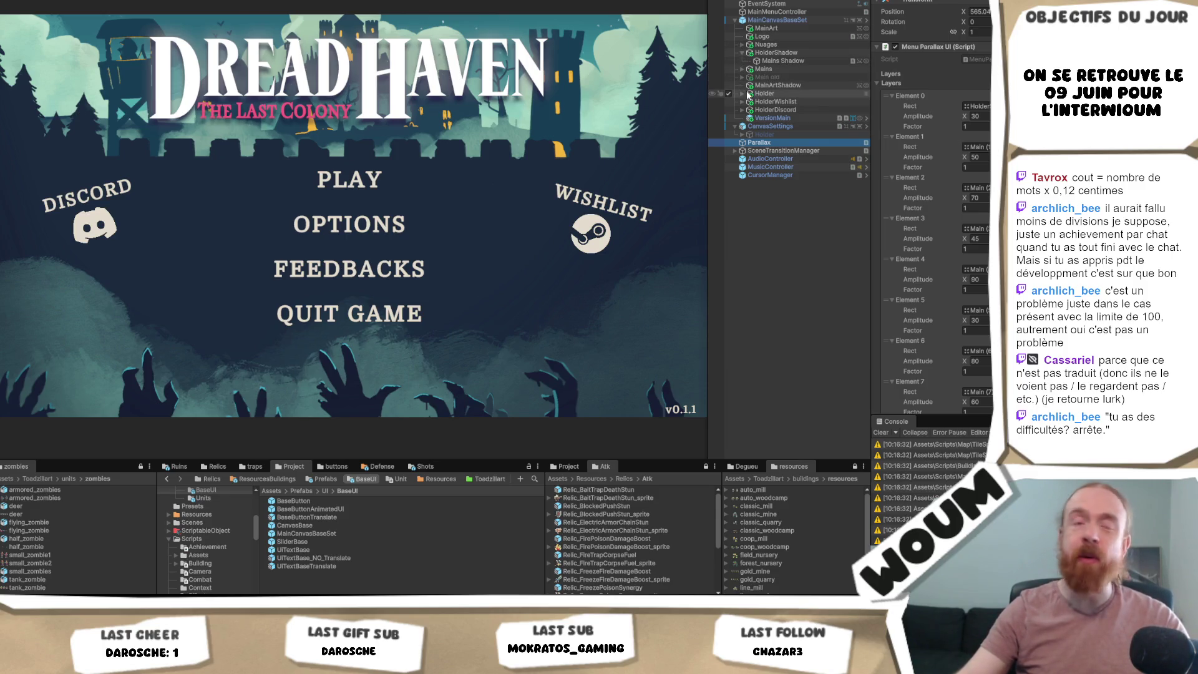
{"action": "left_click", "coordinate": [740, 110]}
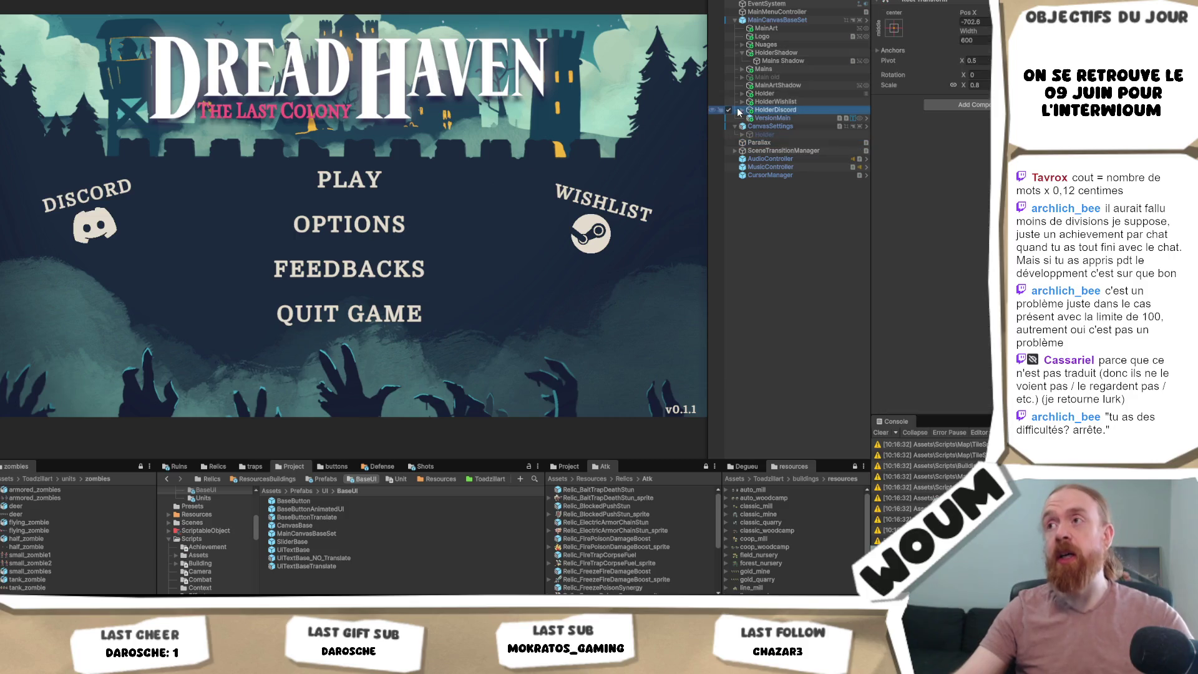
{"action": "left_click", "coordinate": [741, 94]}
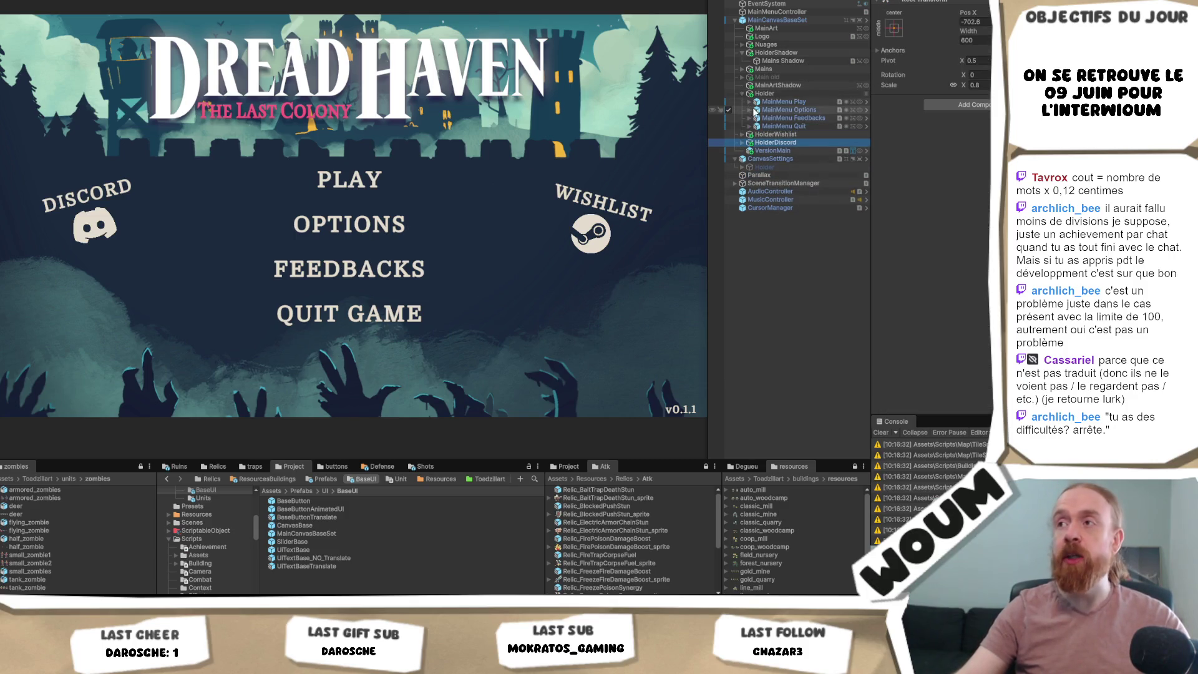
{"action": "left_click", "coordinate": [784, 102]}
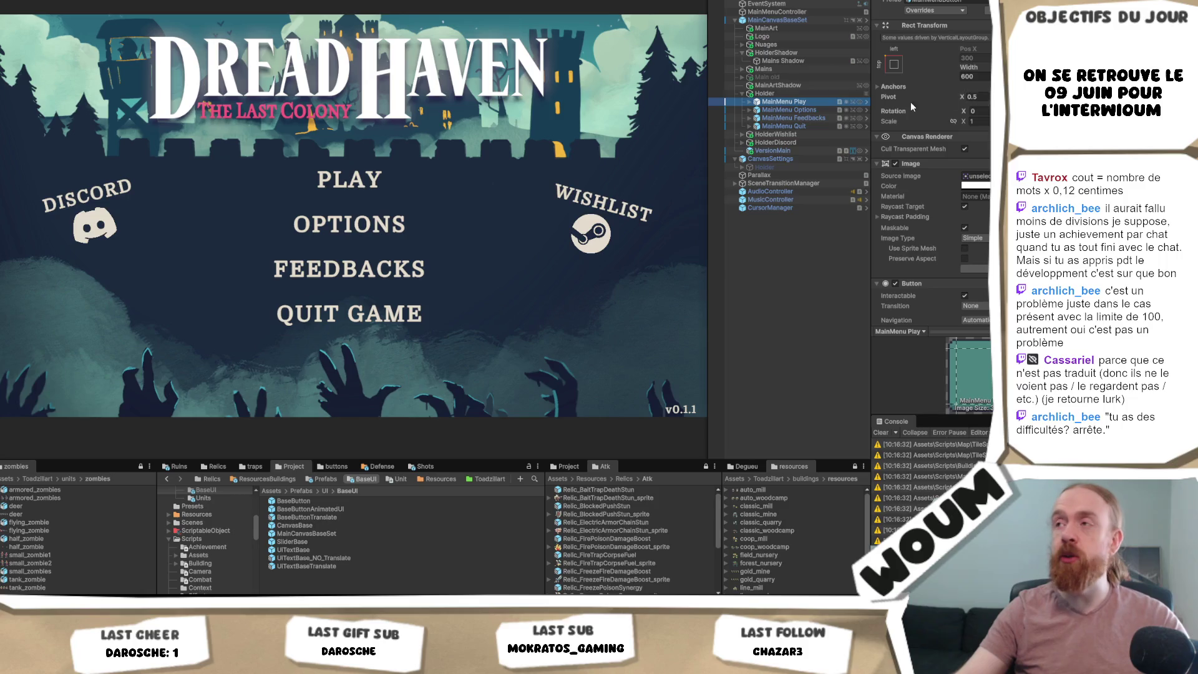
- Locate and select the MainMenuButton prefab asset in the Project window
{"action": "left_click", "coordinate": [892, 10]}
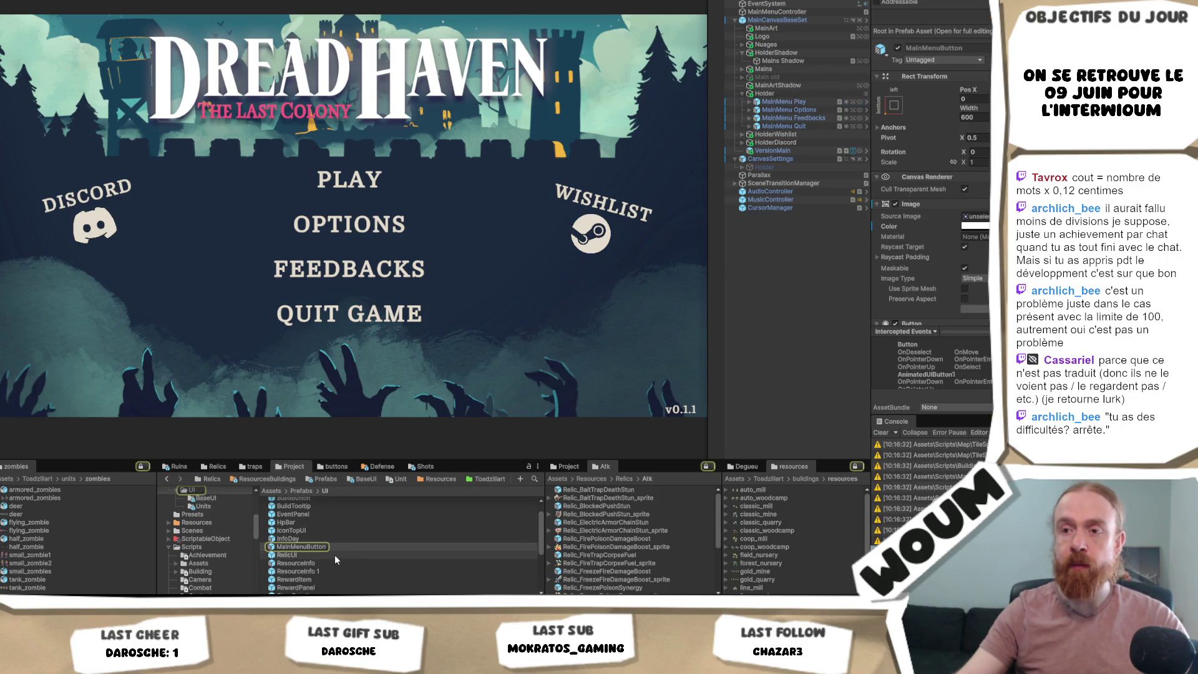
{"action": "left_click", "coordinate": [319, 547]}
{"action": "key", "text": "Return"}
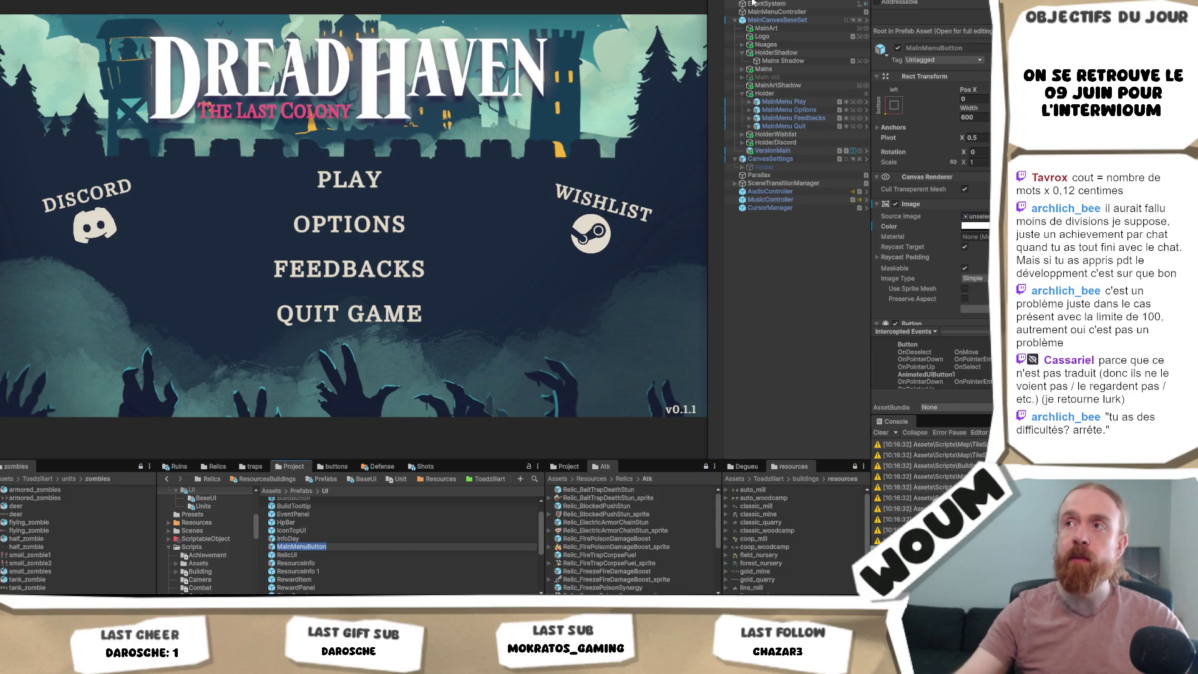
{"action": "key", "text": "alt+f"}
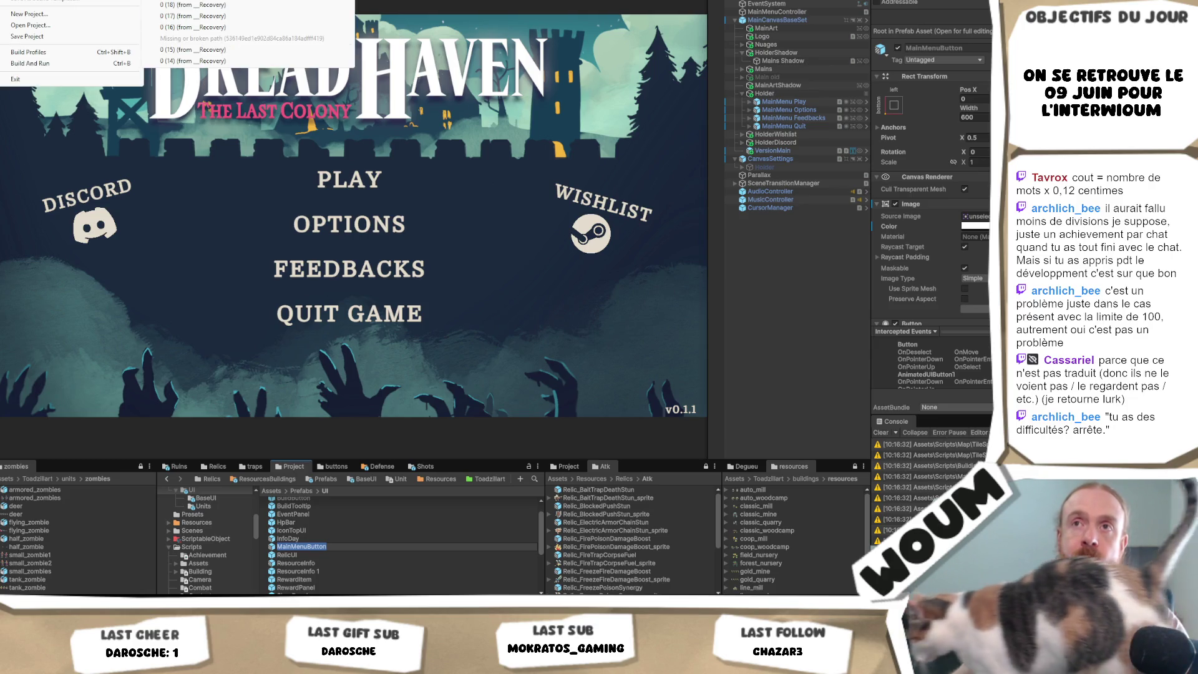
- Place a MainMenuButton prefab in the grid GameObject and delete the four old language buttons
{"action": "left_click", "coordinate": [305, 547]}
{"action": "mouse_move", "coordinate": [305, 546]}
{"action": "left_mouse_down"}
{"action": "mouse_move", "coordinate": [786, 30]}
{"action": "mouse_move", "coordinate": [786, 12]}
{"action": "left_mouse_up"}
{"action": "left_click", "coordinate": [777, 21]}
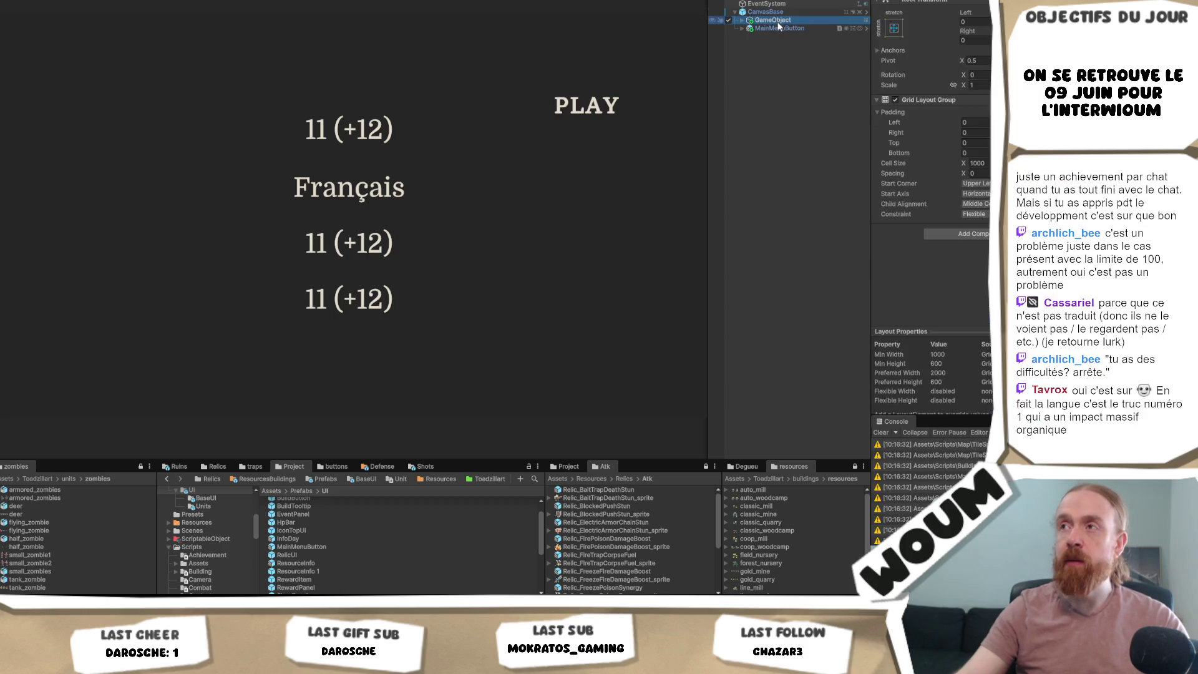
{"action": "mouse_move", "coordinate": [777, 28]}
{"action": "left_mouse_down"}
{"action": "mouse_move", "coordinate": [774, 19]}
{"action": "mouse_move", "coordinate": [772, 62]}
{"action": "mouse_move", "coordinate": [791, 31]}
{"action": "left_mouse_up"}
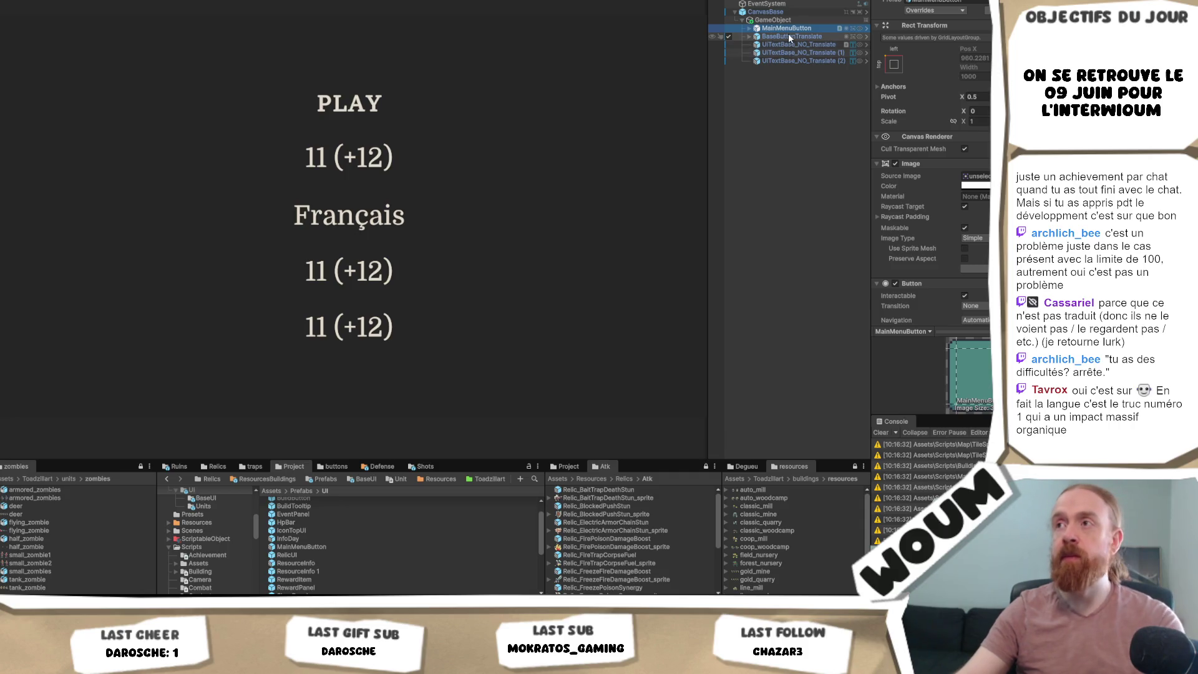
{"action": "left_click", "coordinate": [786, 36]}
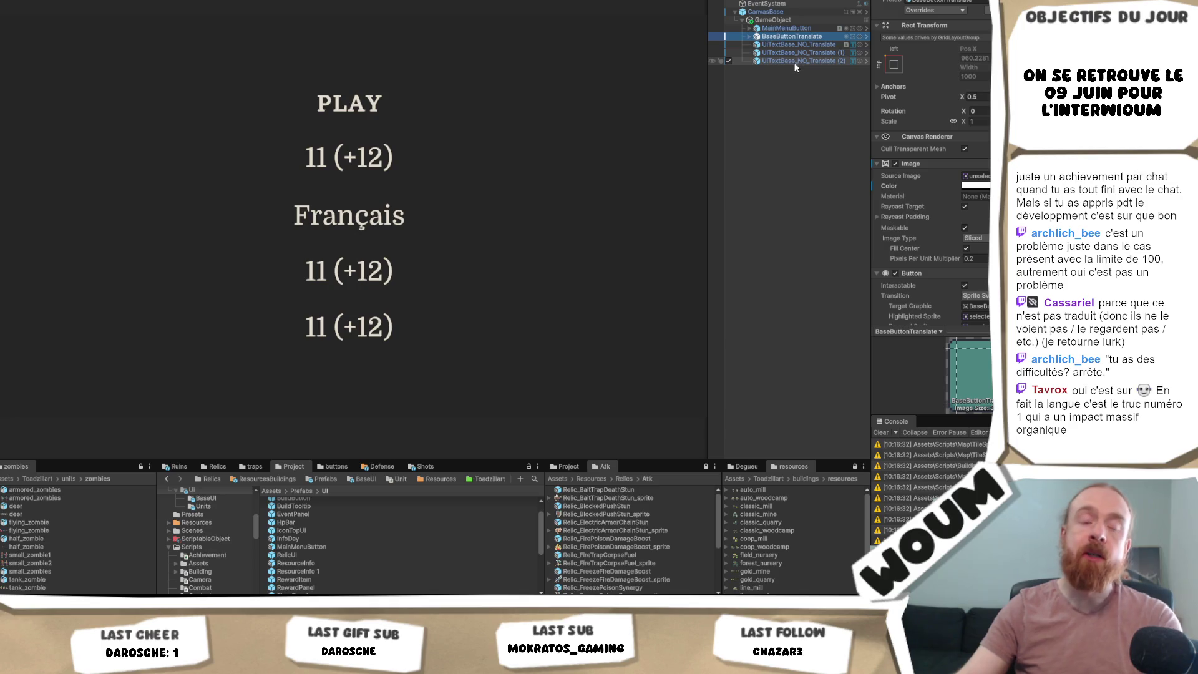
{"action": "left_click", "coordinate": [801, 61], "text": "shift"}
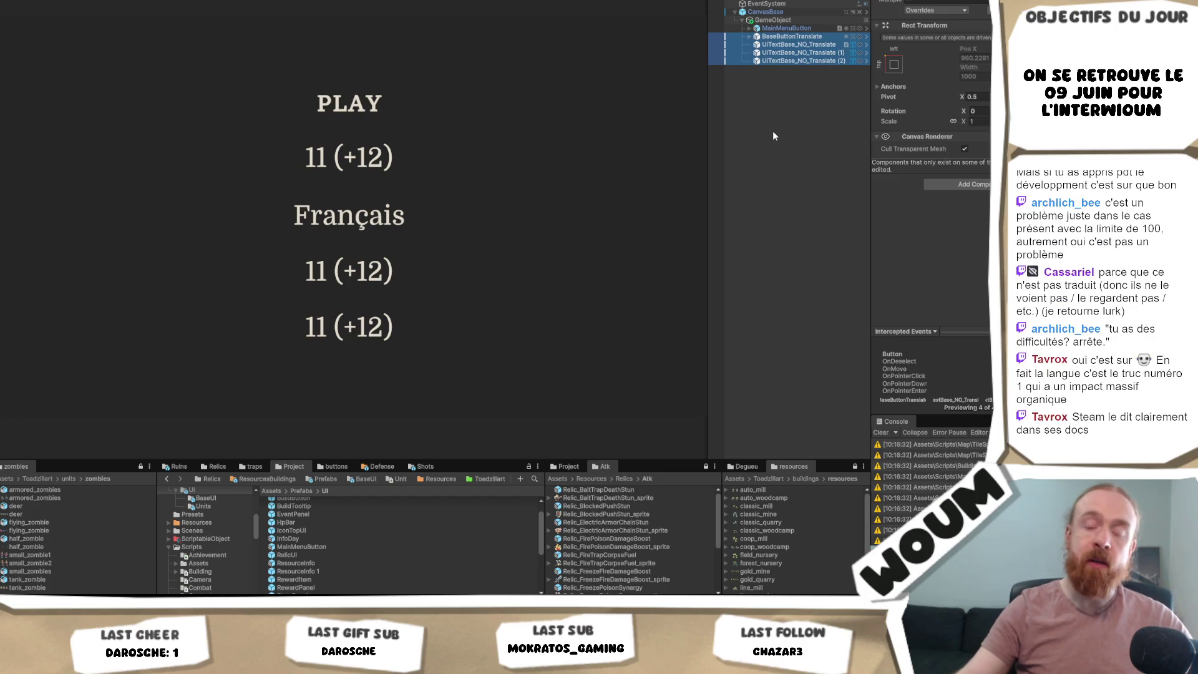
{"action": "key", "text": "Delete"}
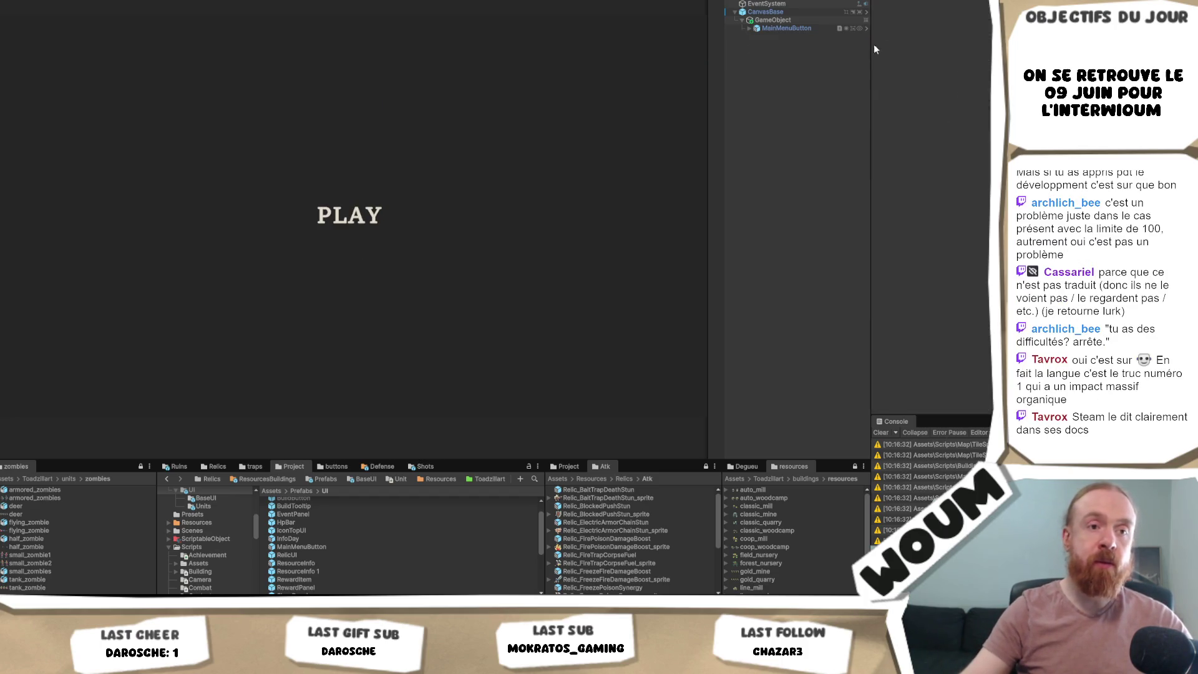
- Duplicate the MainMenuButton to test how PLAY copies fill the grid
{"action": "left_click", "coordinate": [813, 29]}
{"action": "key", "text": "ctrl+d"}
{"action": "key", "text": "ctrl+d"}
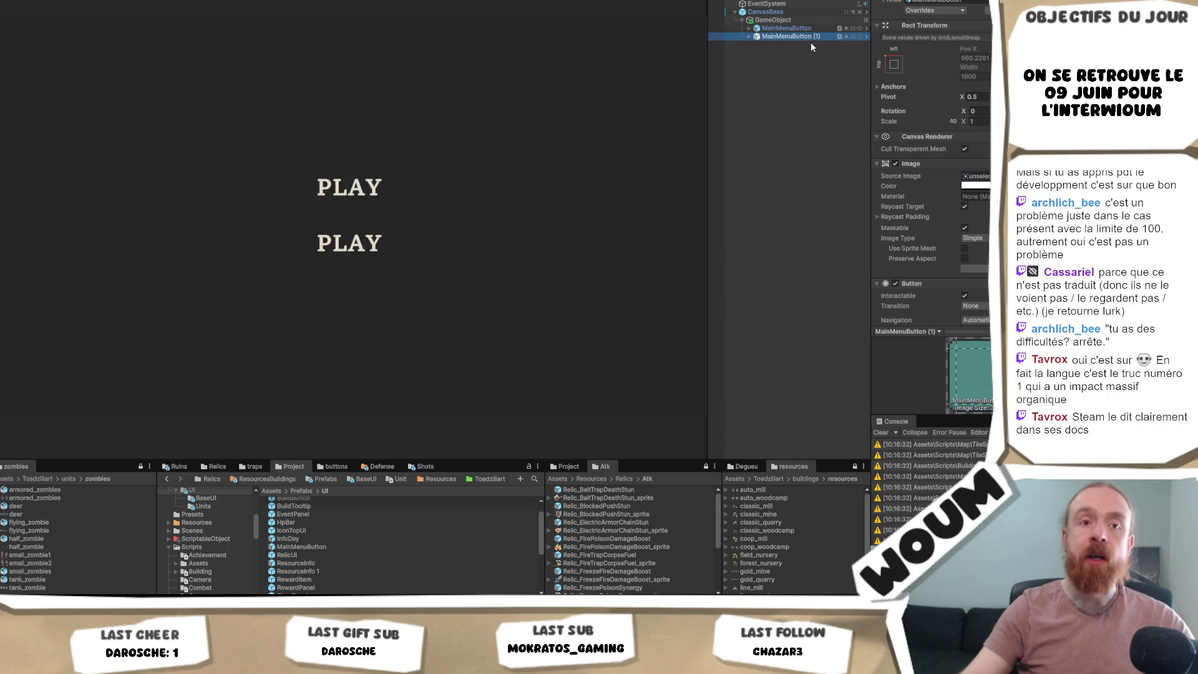
{"action": "key", "text": "ctrl+d"}
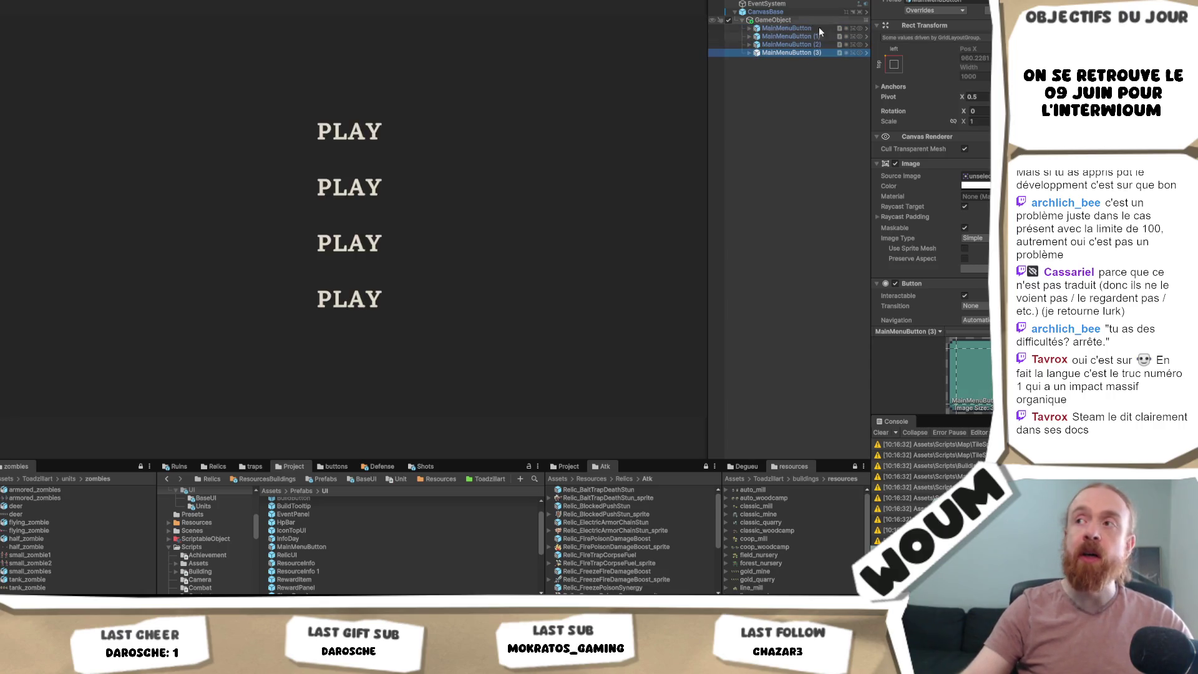
{"action": "left_click", "coordinate": [791, 27]}
{"action": "scroll", "coordinate": [930, 187], "scroll_direction": "down", "scroll_amount": 3}
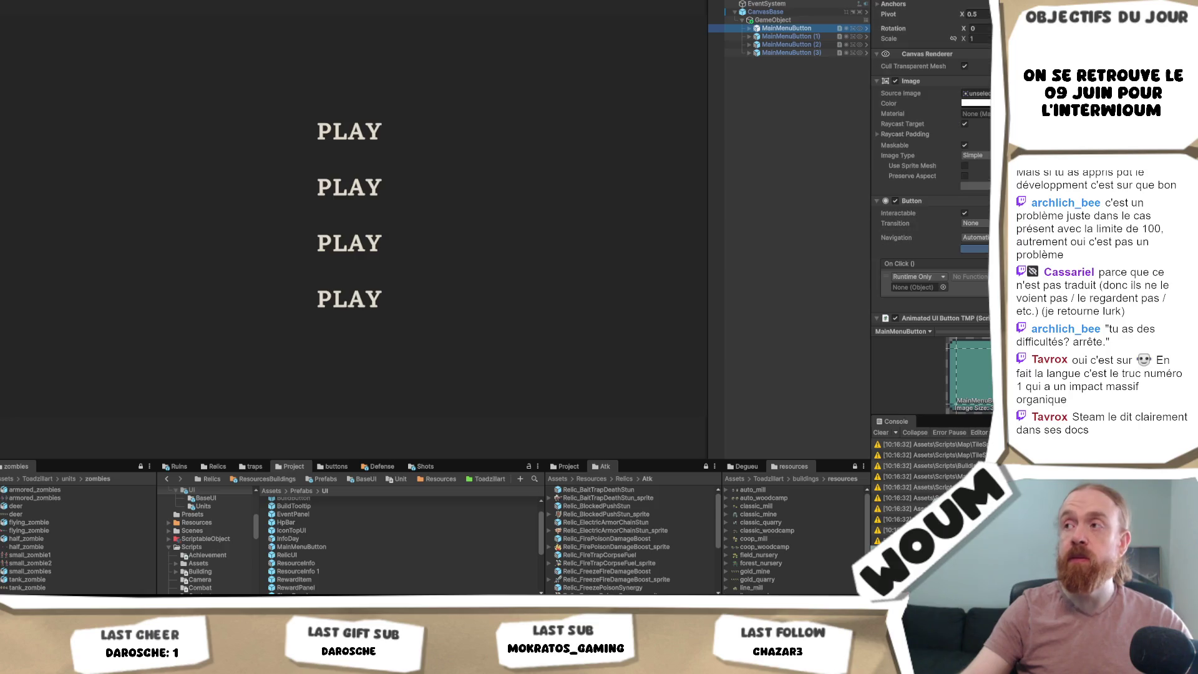
{"action": "scroll", "coordinate": [989, 227], "scroll_direction": "down", "scroll_amount": 5}
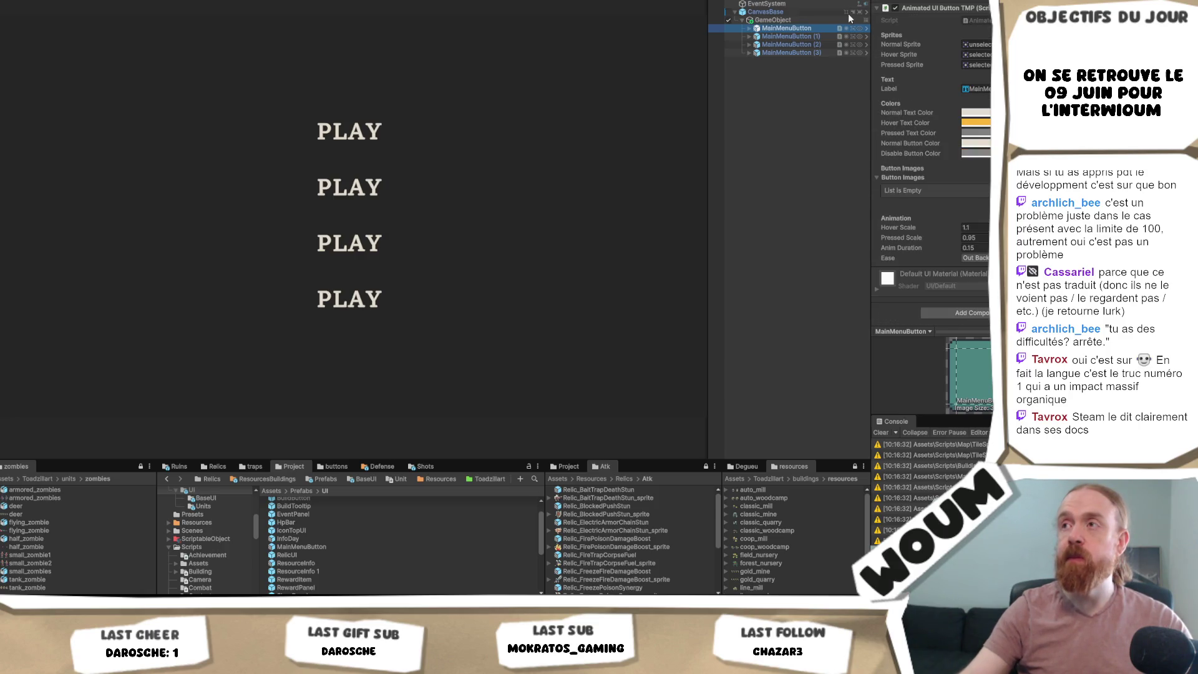
- Check MainMenuText's localization key, then delete the duplicate buttons
{"action": "left_click", "coordinate": [749, 28]}
{"action": "left_click", "coordinate": [774, 36]}
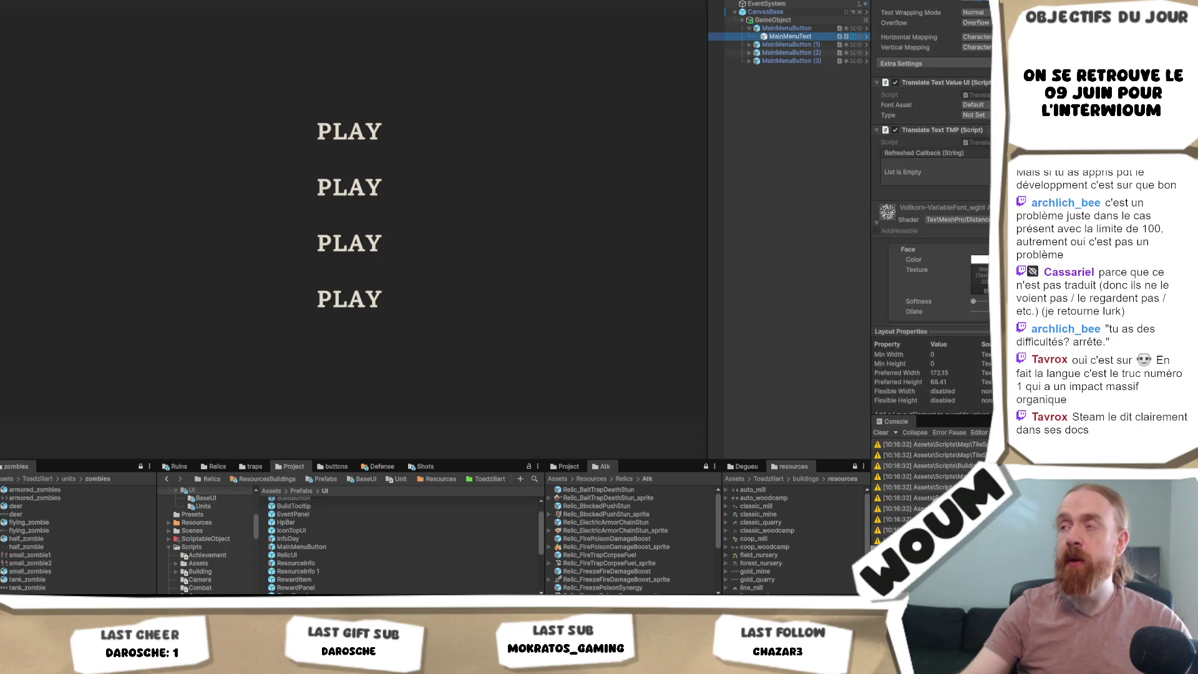
{"action": "scroll", "coordinate": [988, 302], "scroll_direction": "down", "scroll_amount": 3}
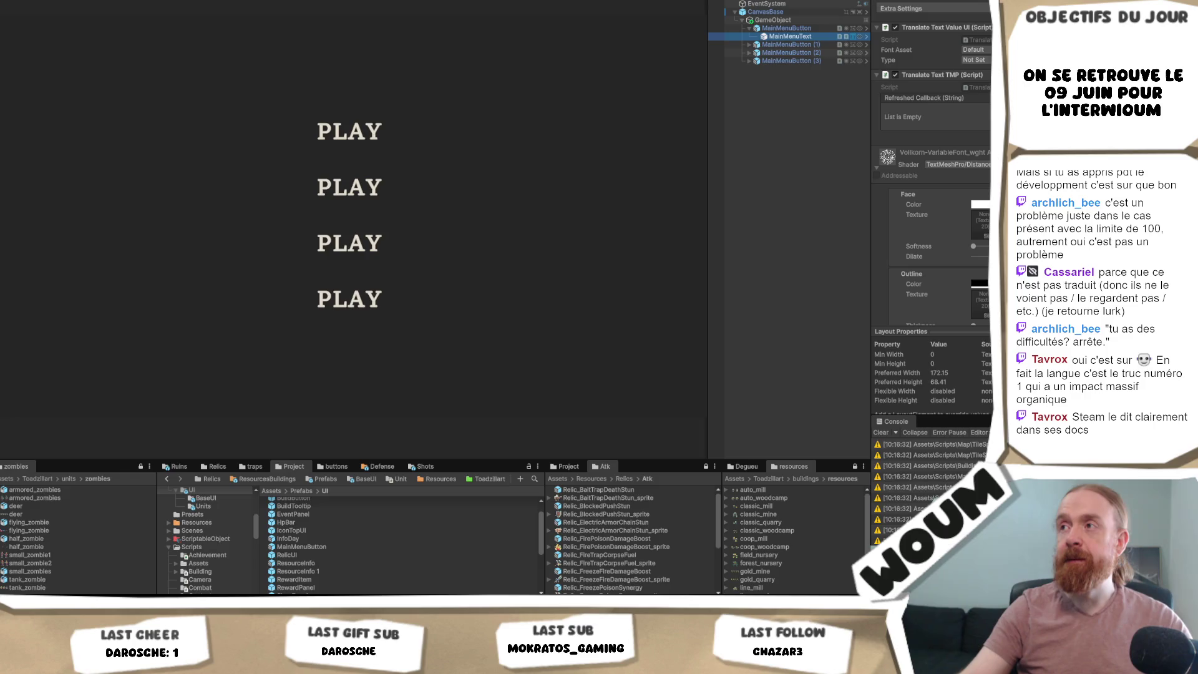
{"action": "left_click", "coordinate": [973, 60]}
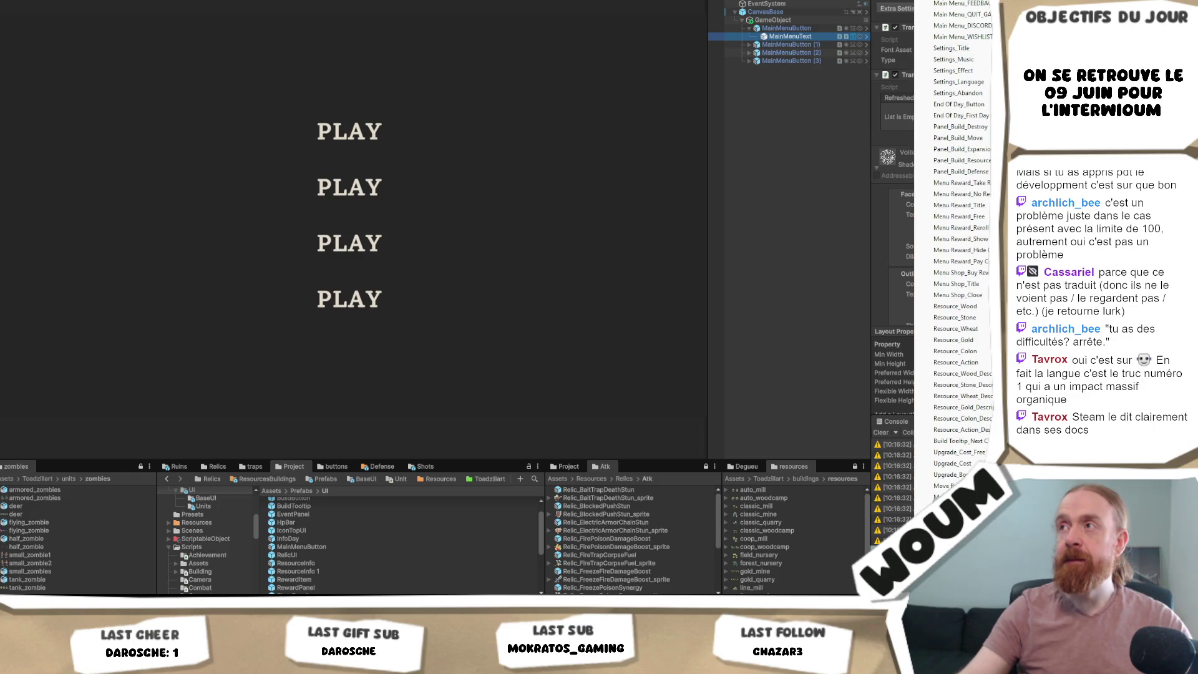
{"action": "key", "text": "Escape"}
{"action": "left_click", "coordinate": [806, 47]}
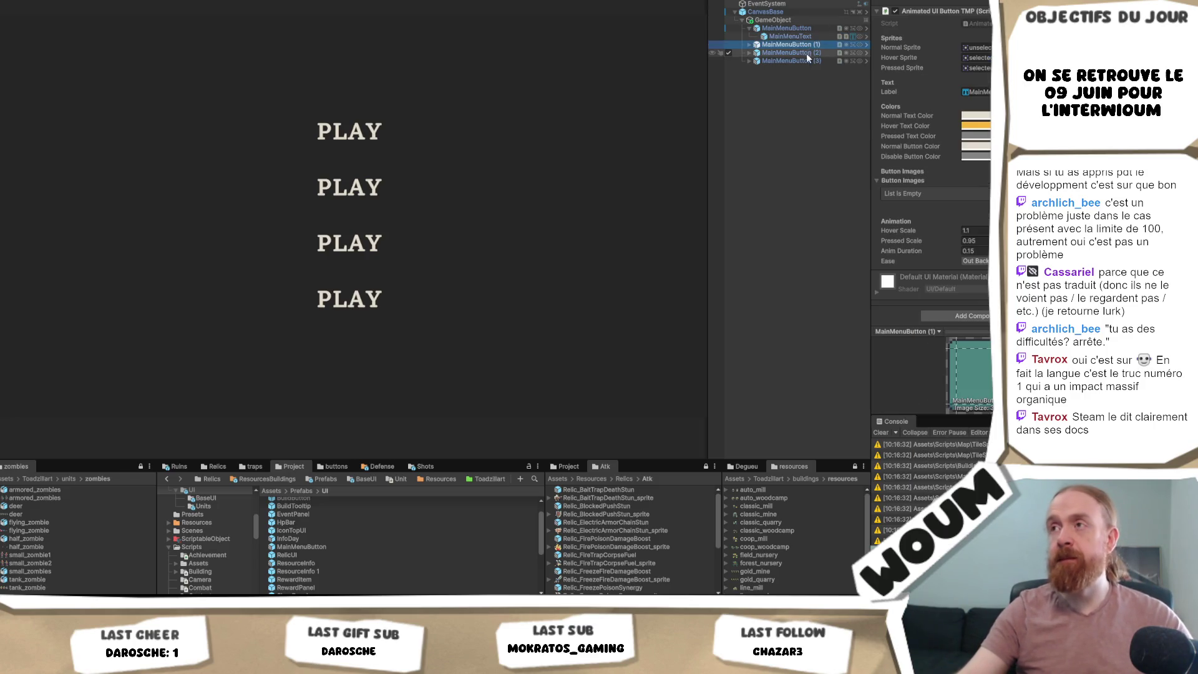
{"action": "left_click", "coordinate": [799, 61], "text": "shift"}
{"action": "key", "text": "Delete"}
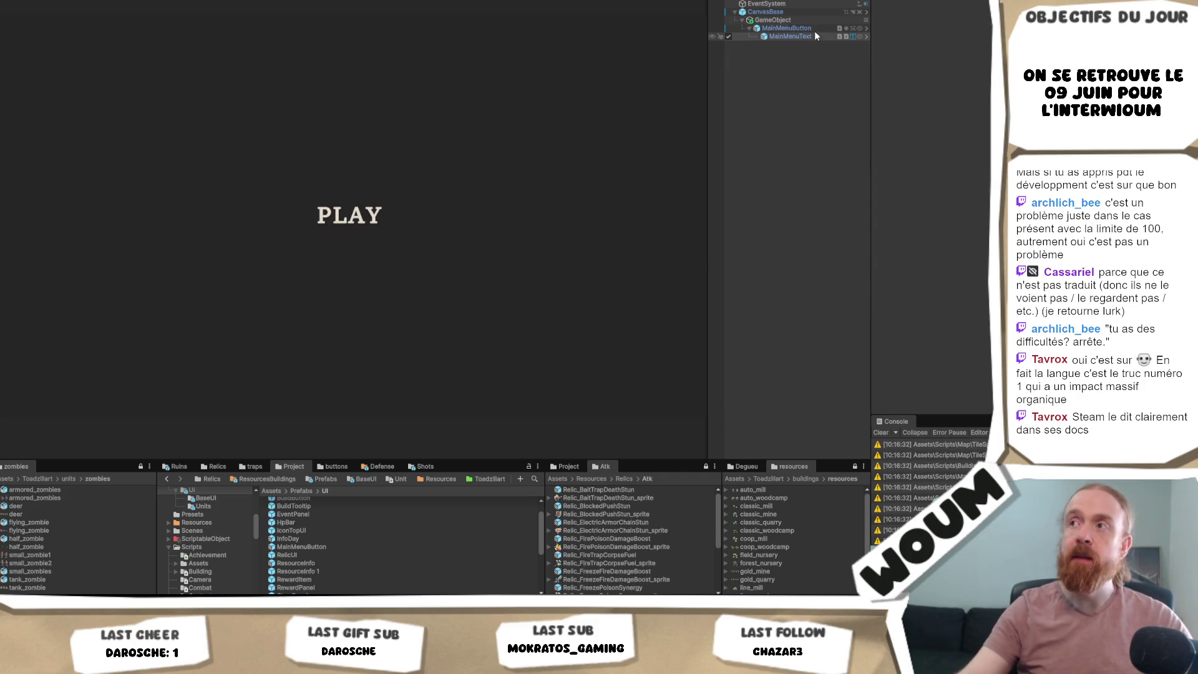
- Duplicate the MainMenuButton and relabel the first button's text ENGLISH
{"action": "left_click", "coordinate": [814, 29]}
{"action": "key", "text": "ctrl+d"}
{"action": "left_click", "coordinate": [803, 36]}
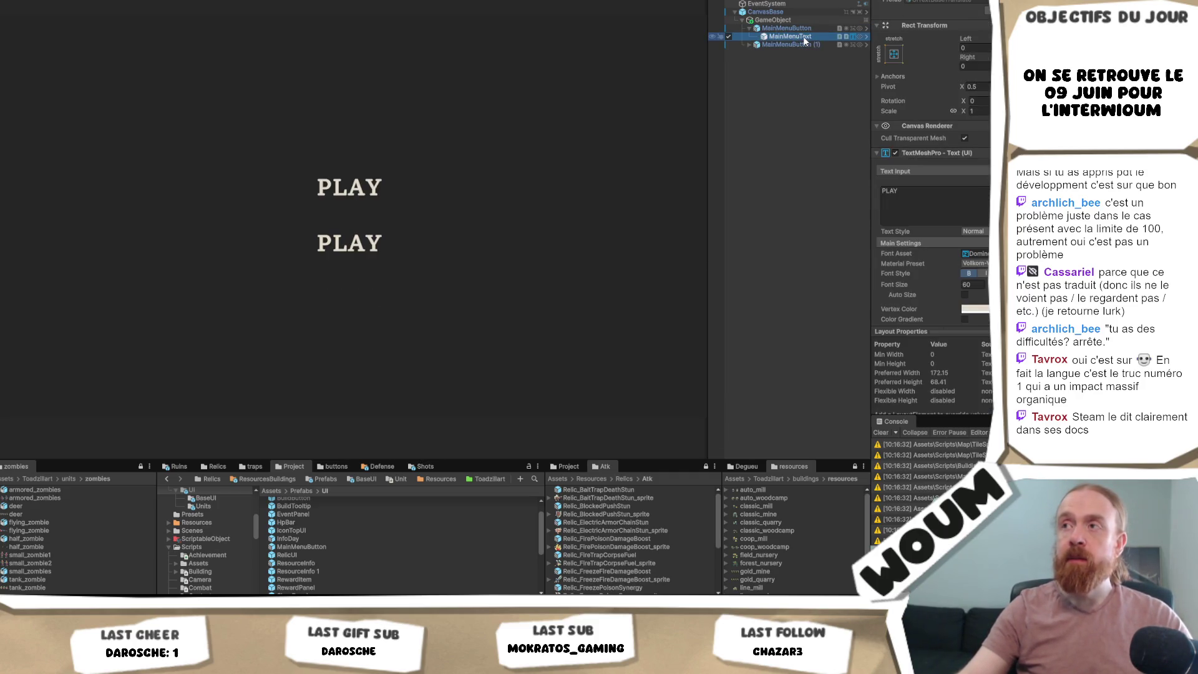
{"action": "left_click", "coordinate": [923, 190]}
{"action": "type", "text": "ENGLISH"}
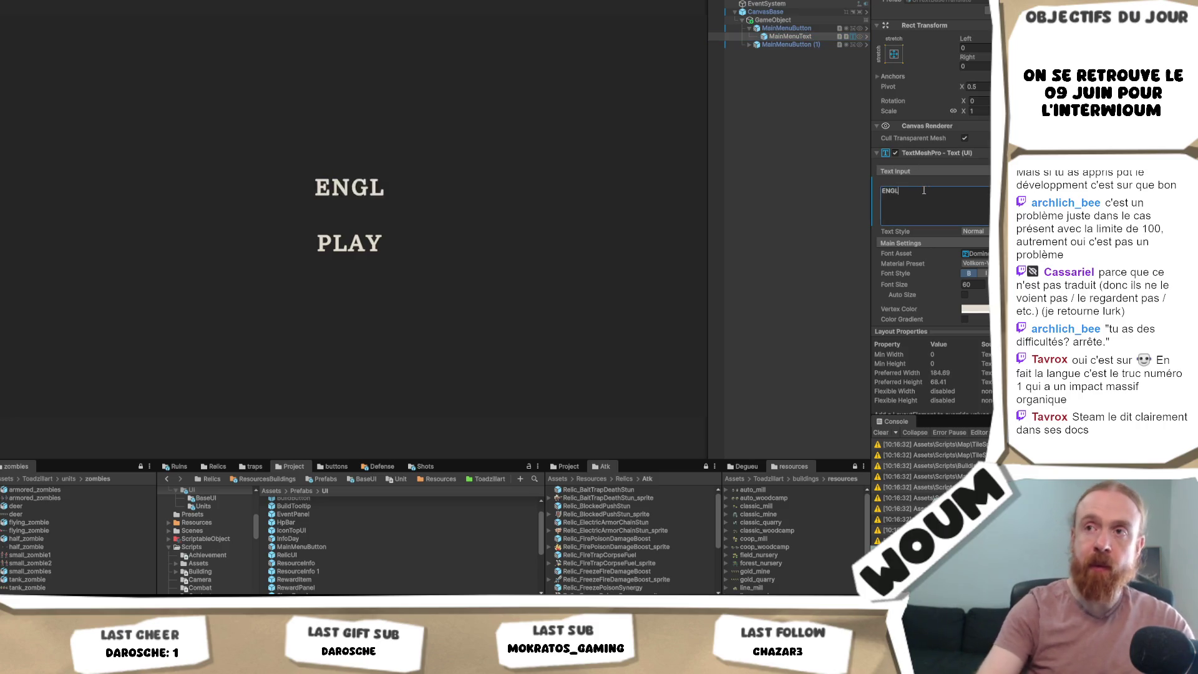
- Replace the second button's PLAY label text with FRANçais
{"action": "left_click", "coordinate": [749, 44]}
{"action": "left_click", "coordinate": [790, 52]}
{"action": "left_click", "coordinate": [944, 206]}
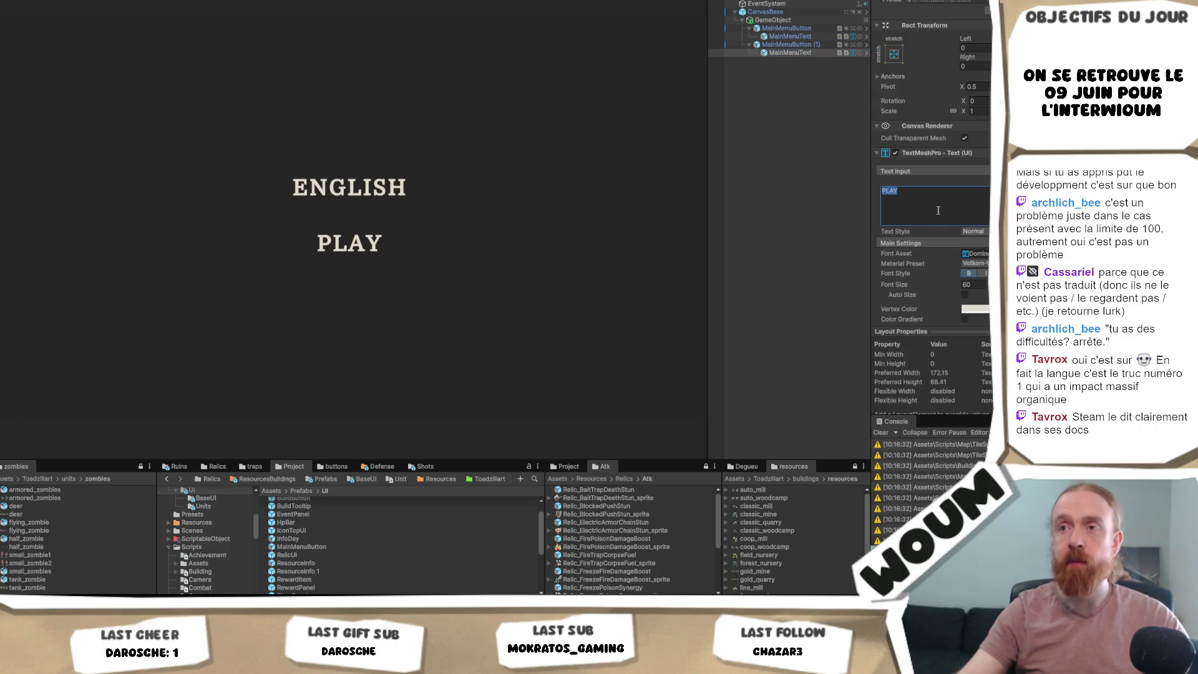
{"action": "type", "text": "FRAN"}
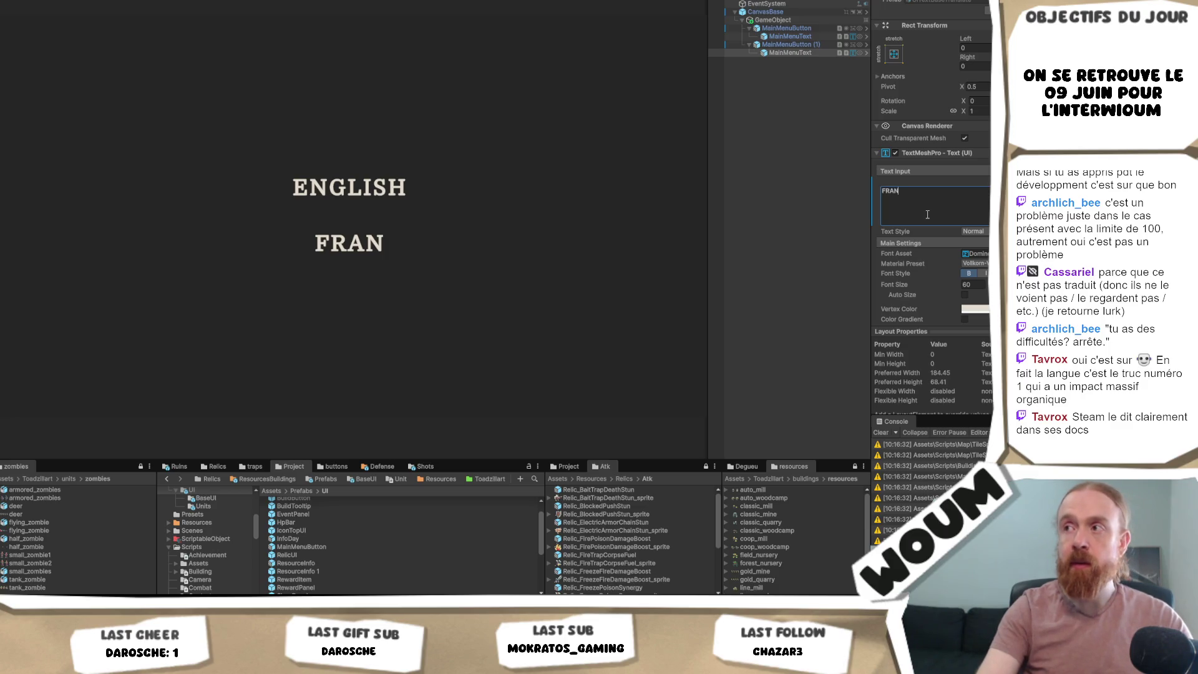
{"action": "type", "text": "çais"}
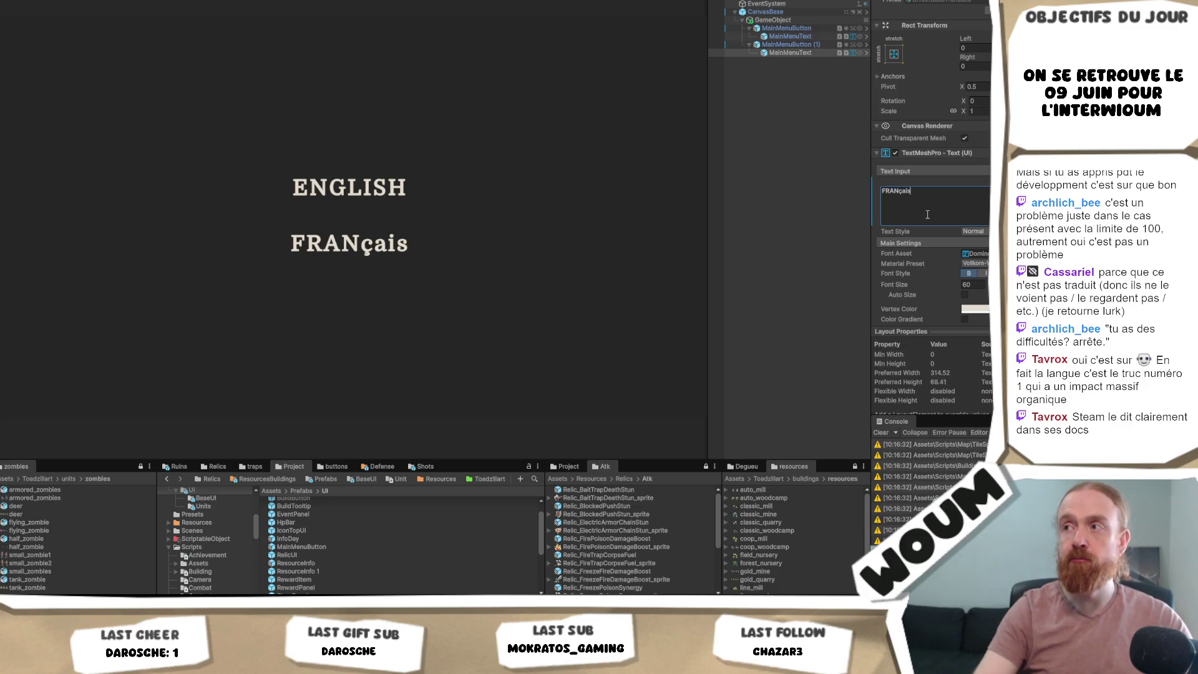
{"action": "key", "text": "BackSpace"}
{"action": "key", "text": "BackSpace"}
{"action": "key", "text": "BackSpace"}
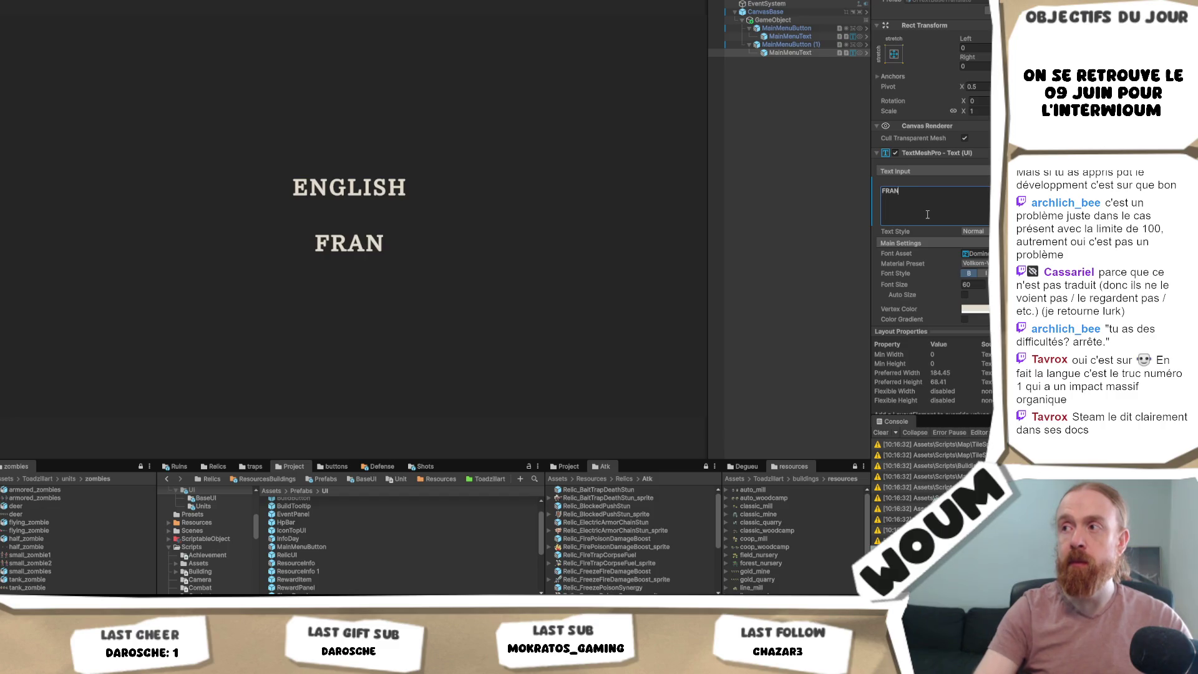
{"action": "type", "text": "çais"}
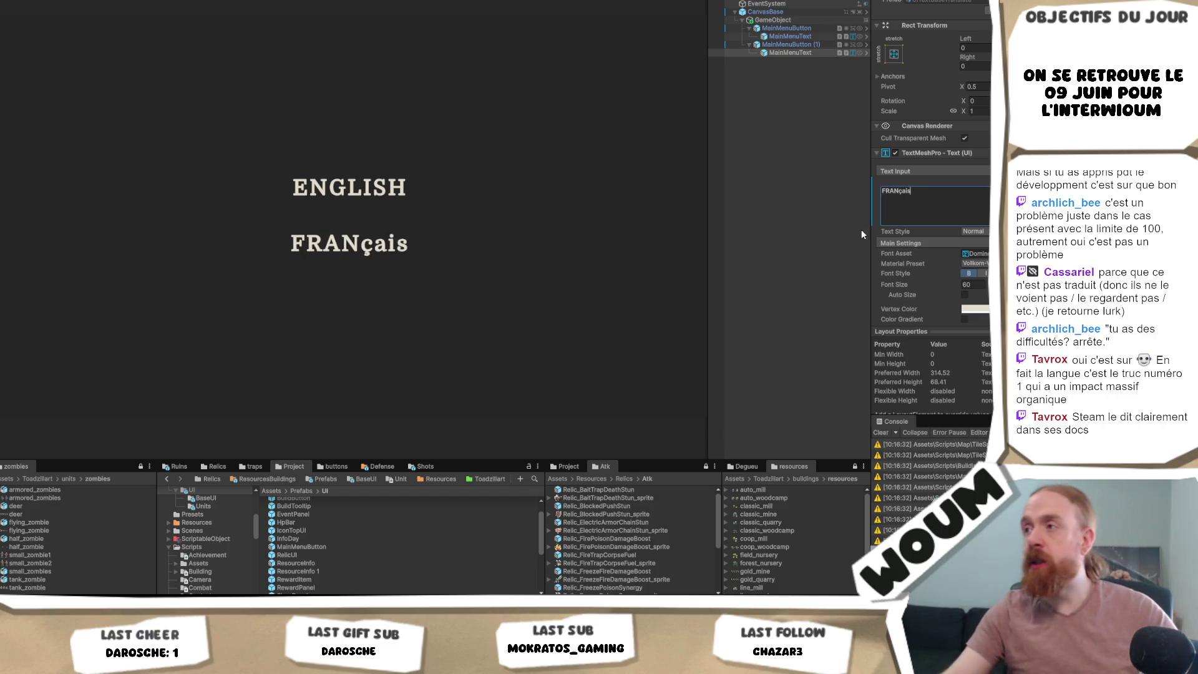
{"action": "scroll", "coordinate": [930, 188], "scroll_direction": "down", "scroll_amount": 5}
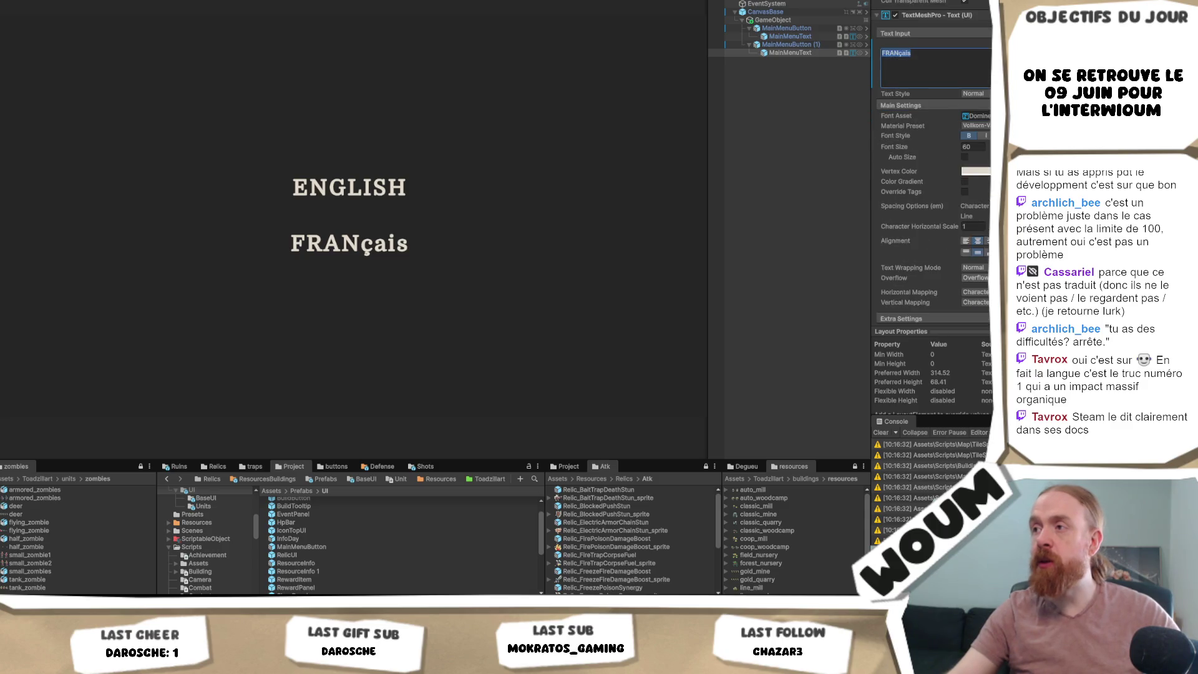
{"action": "scroll", "coordinate": [966, 268], "scroll_direction": "down", "scroll_amount": 3}
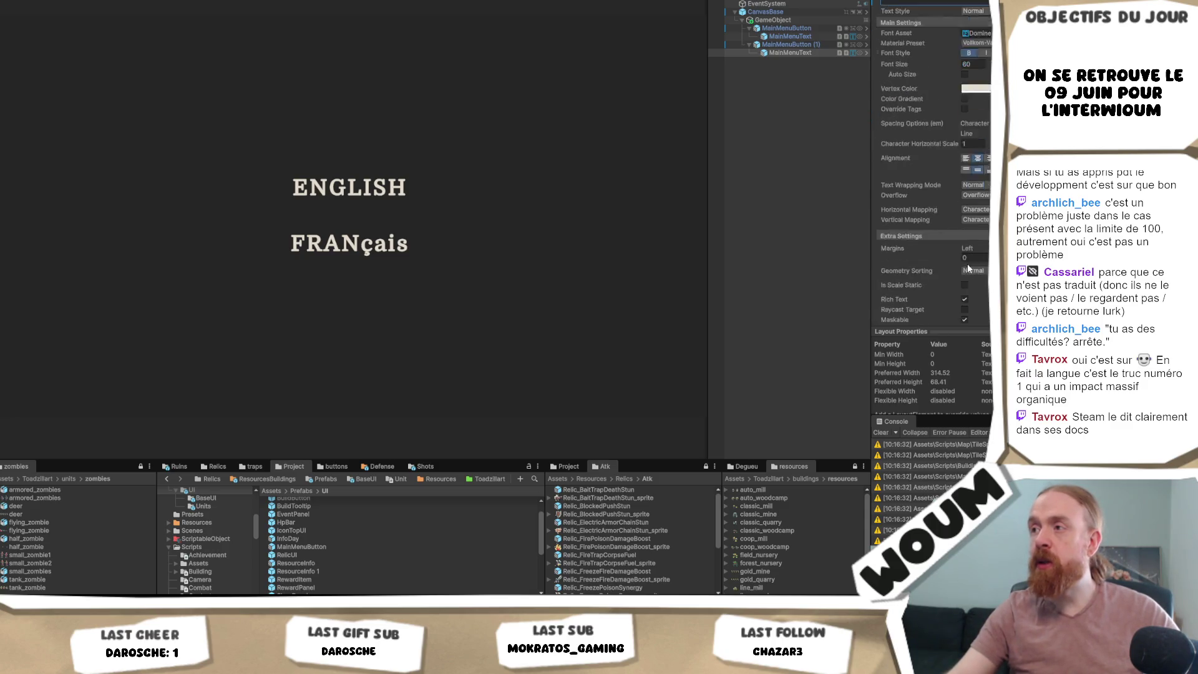
{"action": "scroll", "coordinate": [967, 263], "scroll_direction": "down", "scroll_amount": 3}
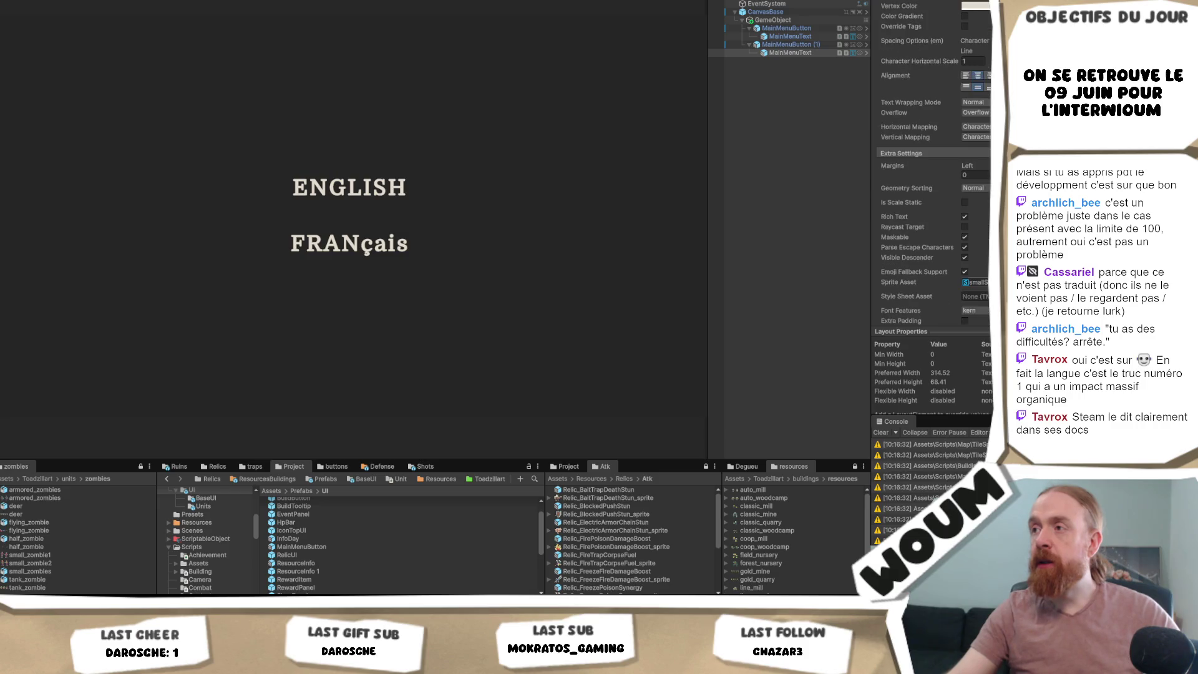
{"action": "scroll", "coordinate": [933, 187], "scroll_direction": "down", "scroll_amount": 5}
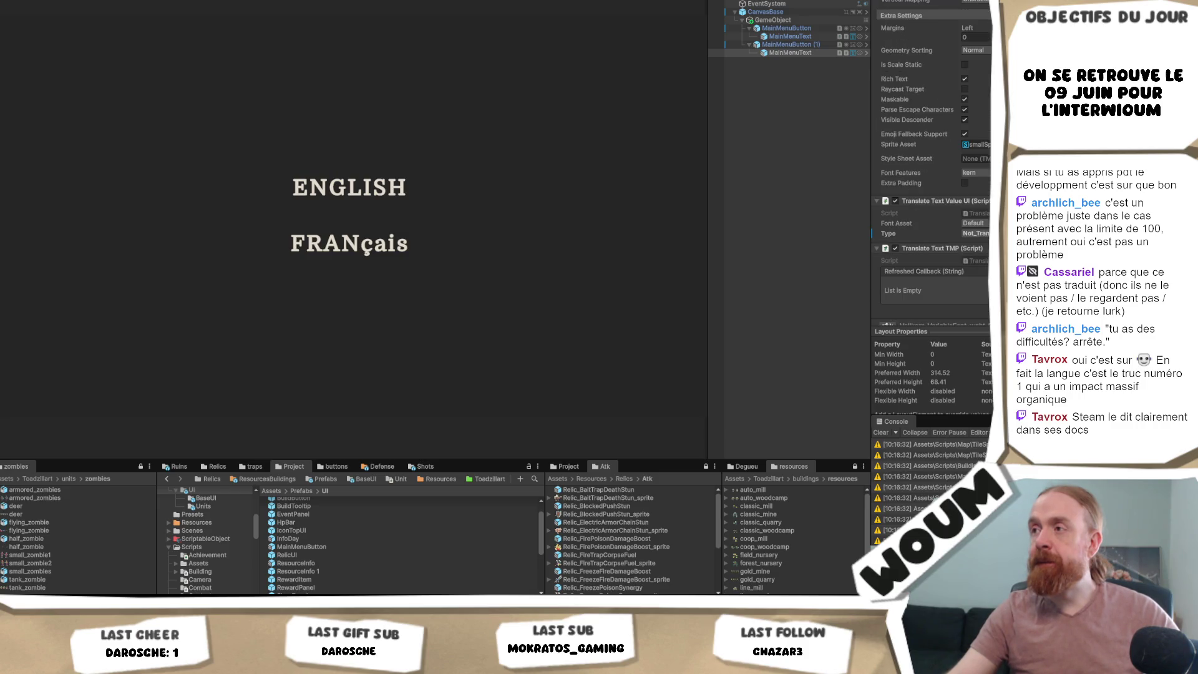
{"action": "scroll", "coordinate": [933, 162], "scroll_direction": "up", "scroll_amount": 6}
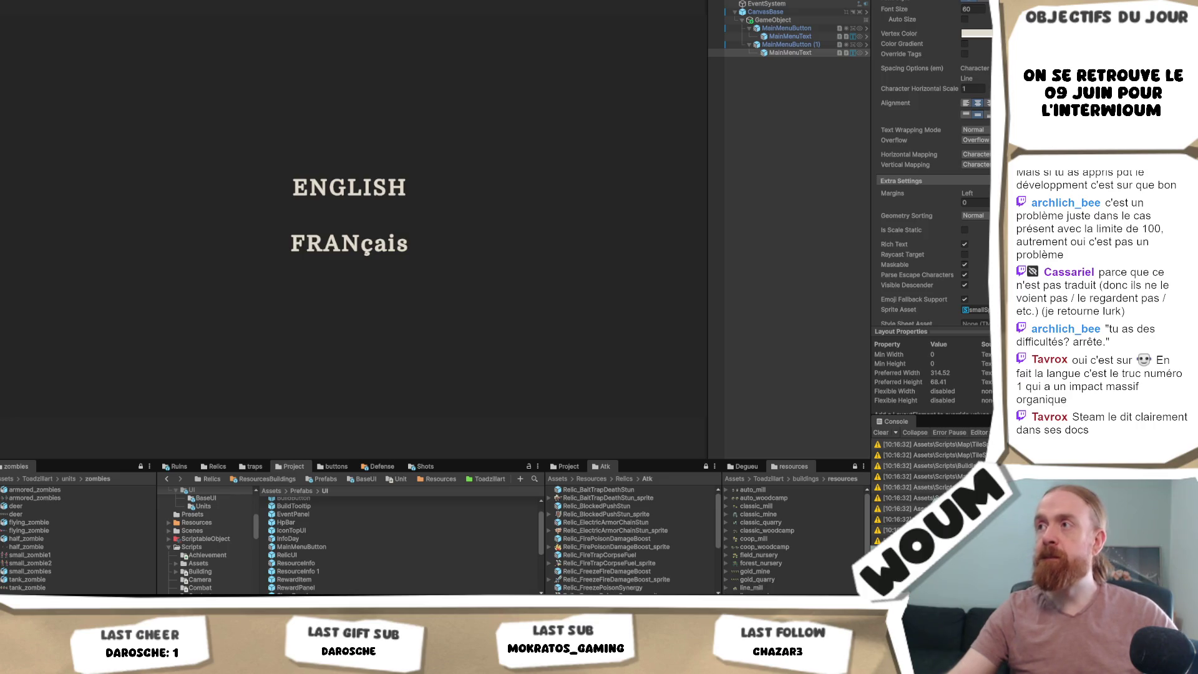
{"action": "scroll", "coordinate": [932, 162], "scroll_direction": "up", "scroll_amount": 1}
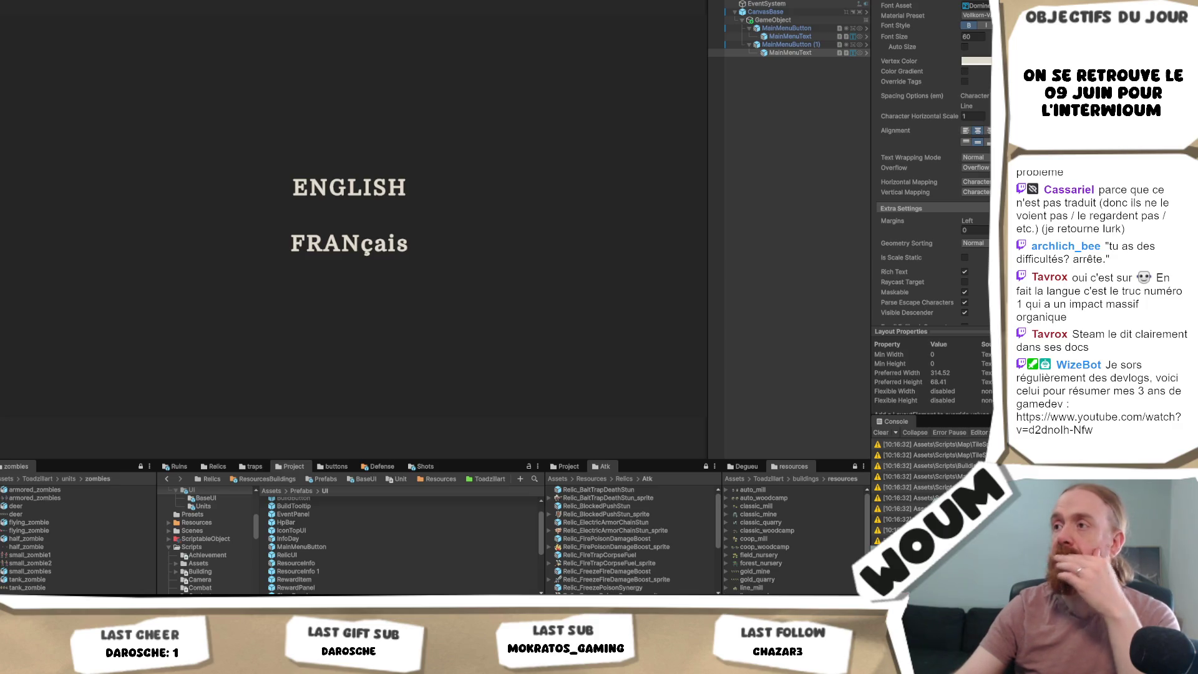
- Apply the uppercase Font Style so the second label displays FRANÇAIS, then deselect
{"action": "scroll", "coordinate": [933, 162], "scroll_direction": "down", "scroll_amount": 2}
{"action": "scroll", "coordinate": [933, 162], "scroll_direction": "down", "scroll_amount": 7}
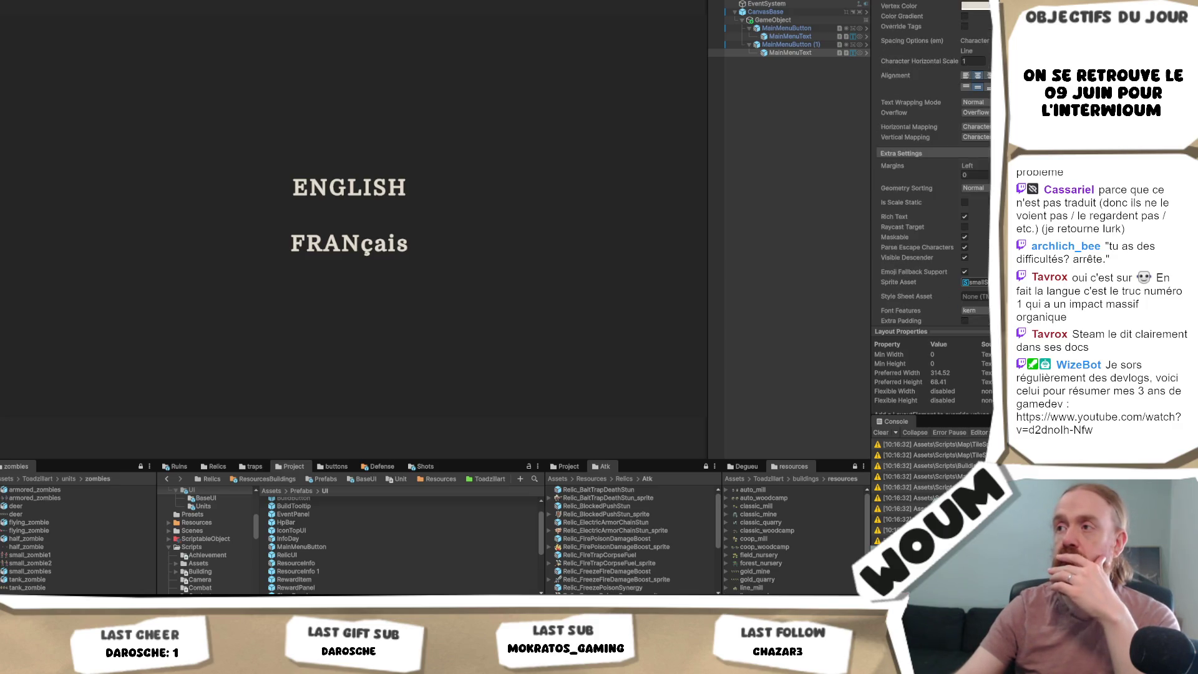
{"action": "scroll", "coordinate": [933, 163], "scroll_direction": "down", "scroll_amount": 3}
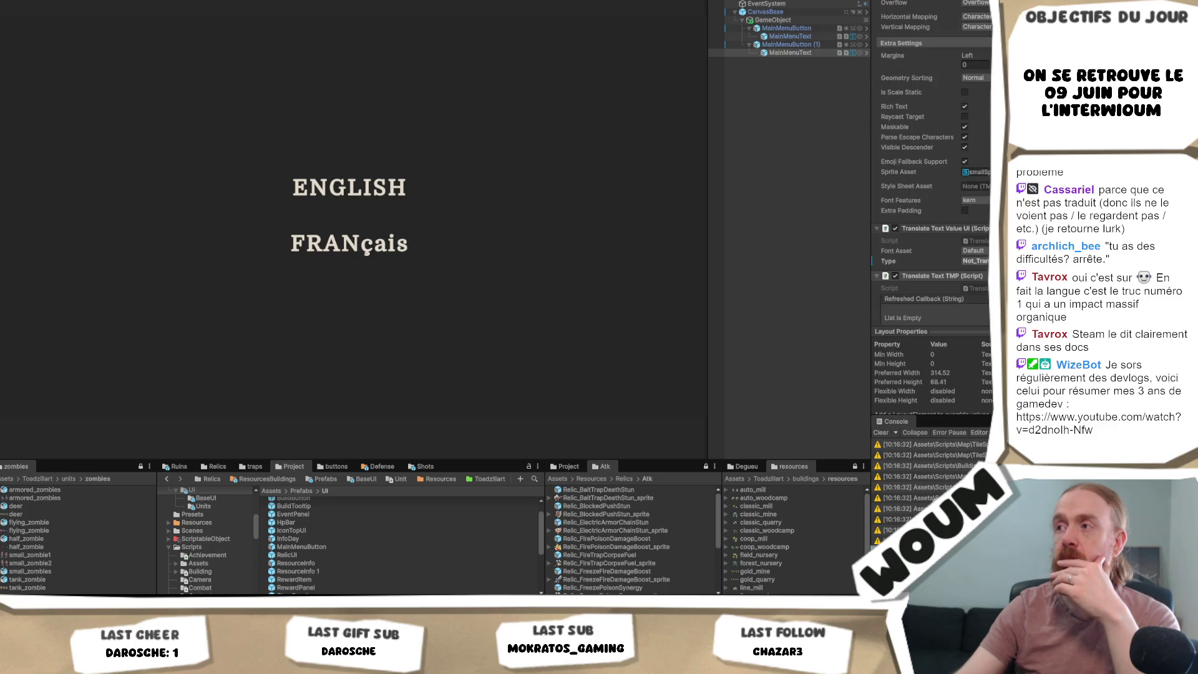
{"action": "scroll", "coordinate": [933, 162], "scroll_direction": "up", "scroll_amount": 5}
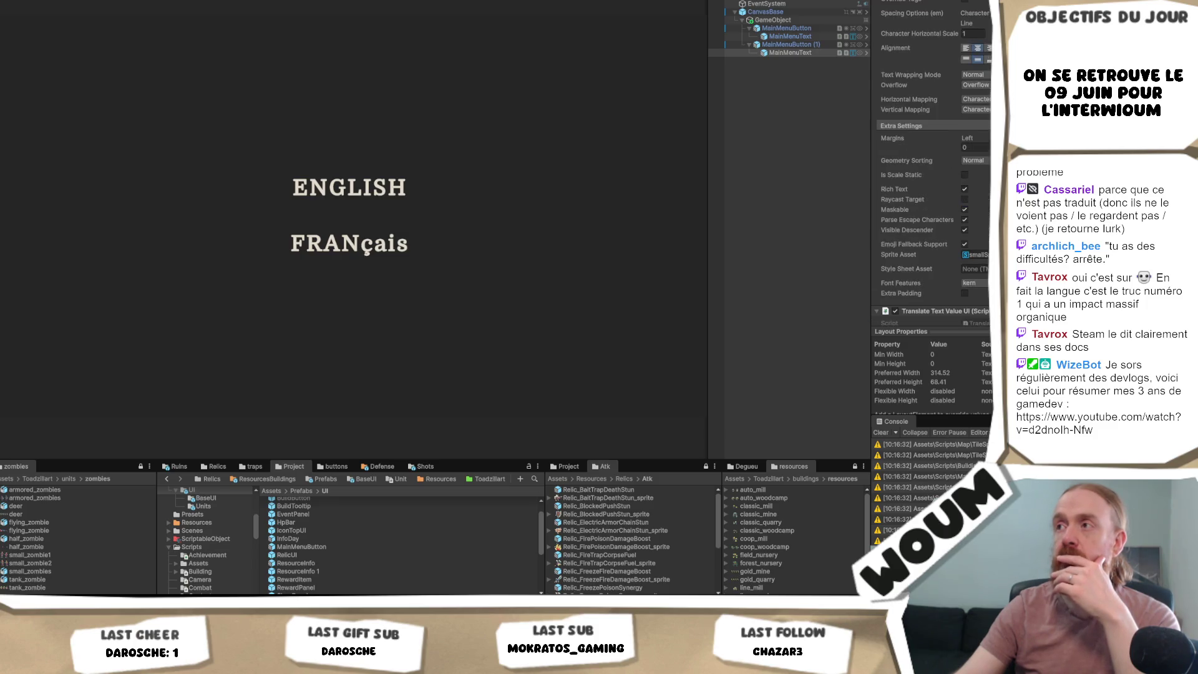
{"action": "scroll", "coordinate": [933, 162], "scroll_direction": "up", "scroll_amount": 1}
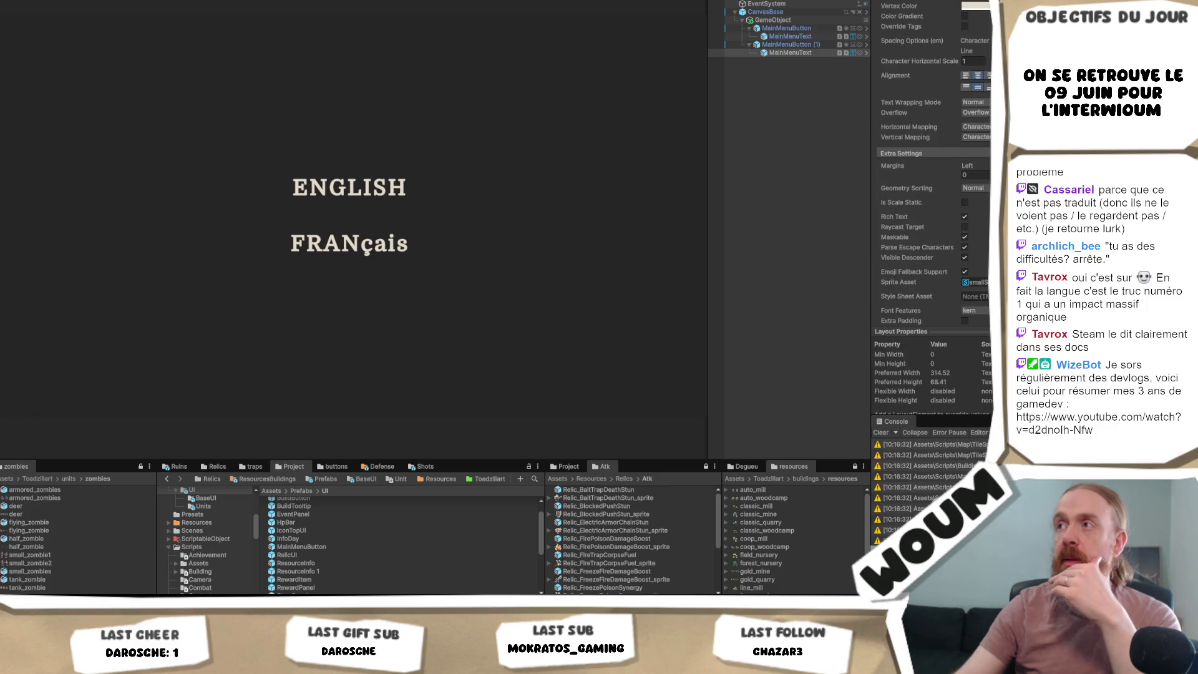
{"action": "scroll", "coordinate": [933, 162], "scroll_direction": "up", "scroll_amount": 4}
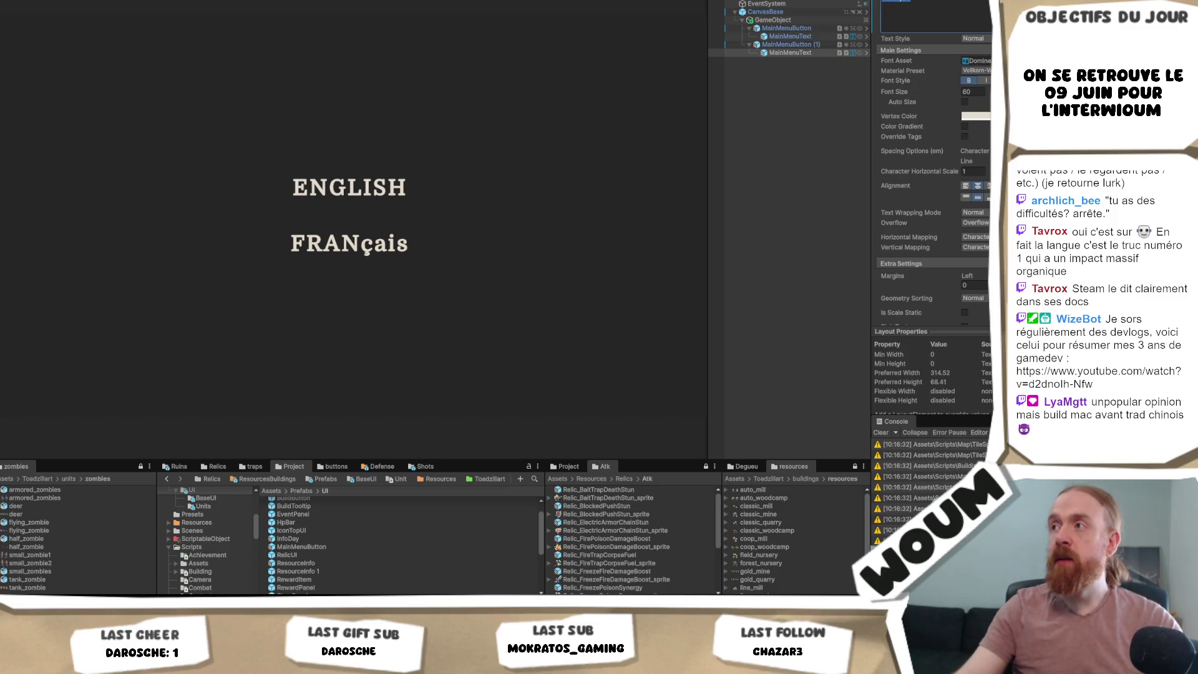
{"action": "left_click", "coordinate": [1055, 81]}
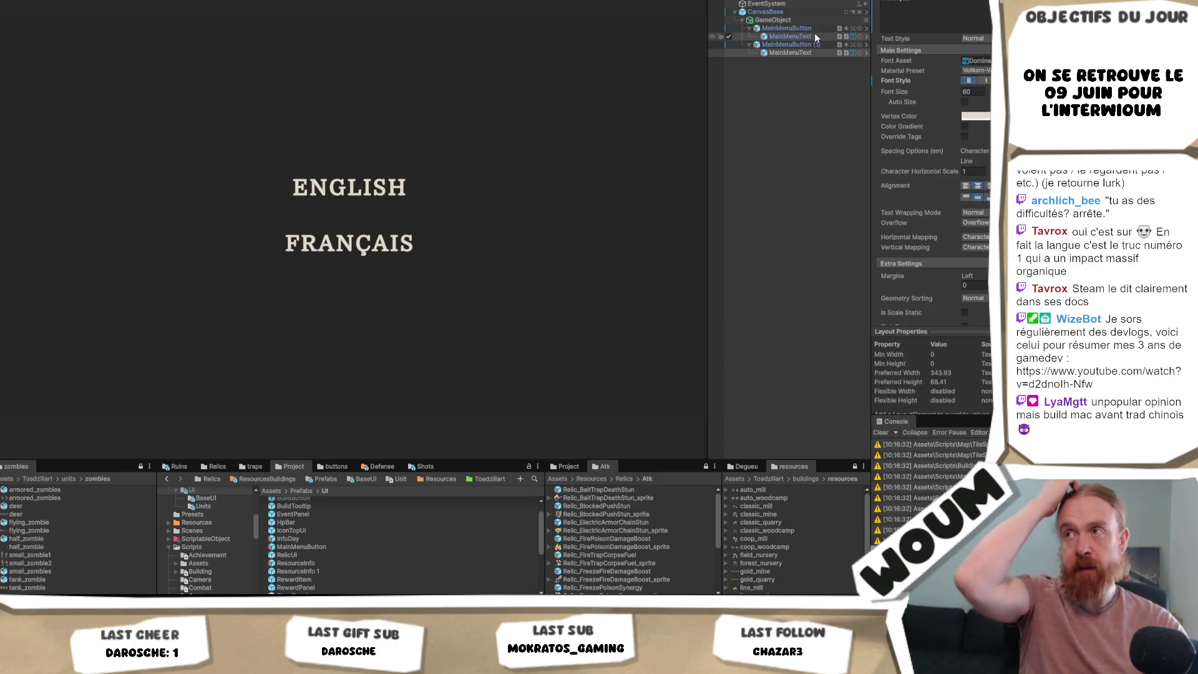
{"action": "left_click", "coordinate": [845, 95]}
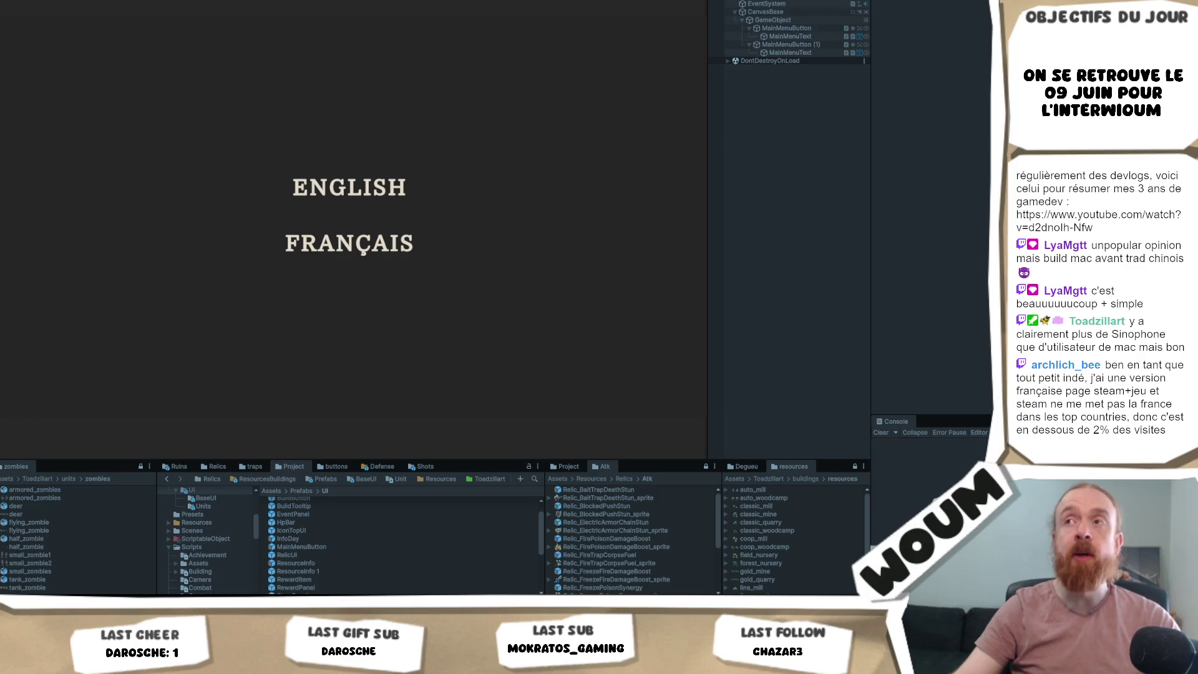
- Exit Play mode with Ctrl+P and slightly resize the side panels
{"action": "key", "text": "ctrl+p"}
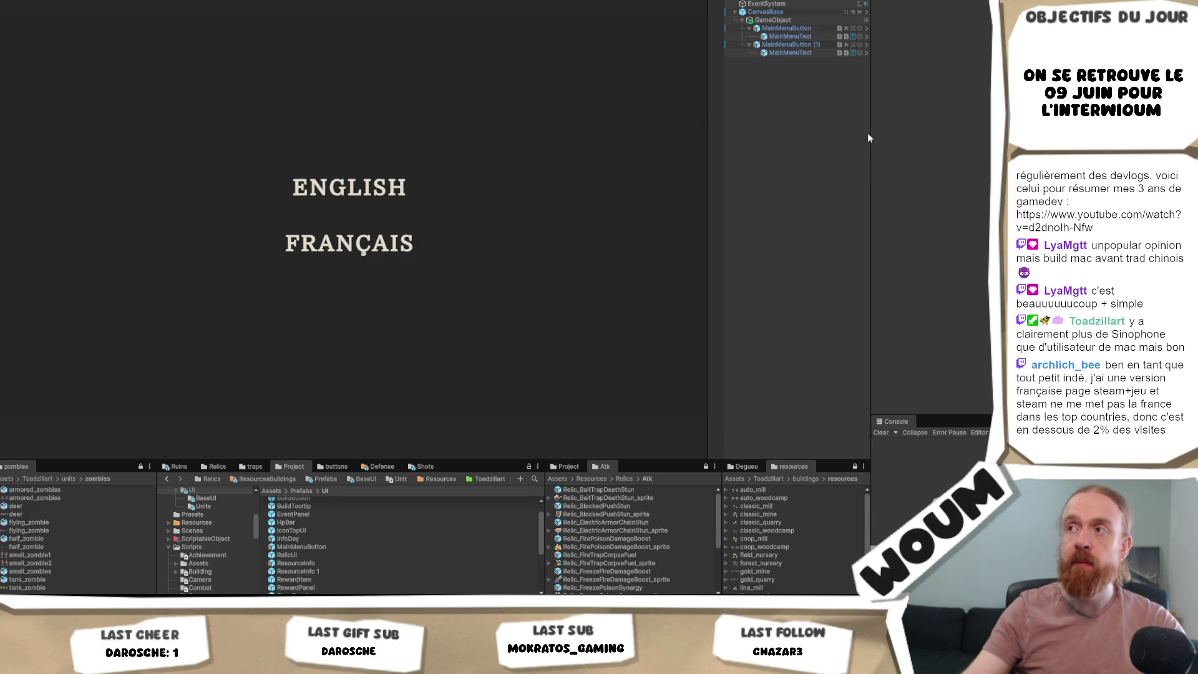
{"action": "mouse_move", "coordinate": [870, 133]}
{"action": "left_mouse_down"}
{"action": "mouse_move", "coordinate": [843, 137]}
{"action": "mouse_move", "coordinate": [928, 141]}
{"action": "left_mouse_up"}
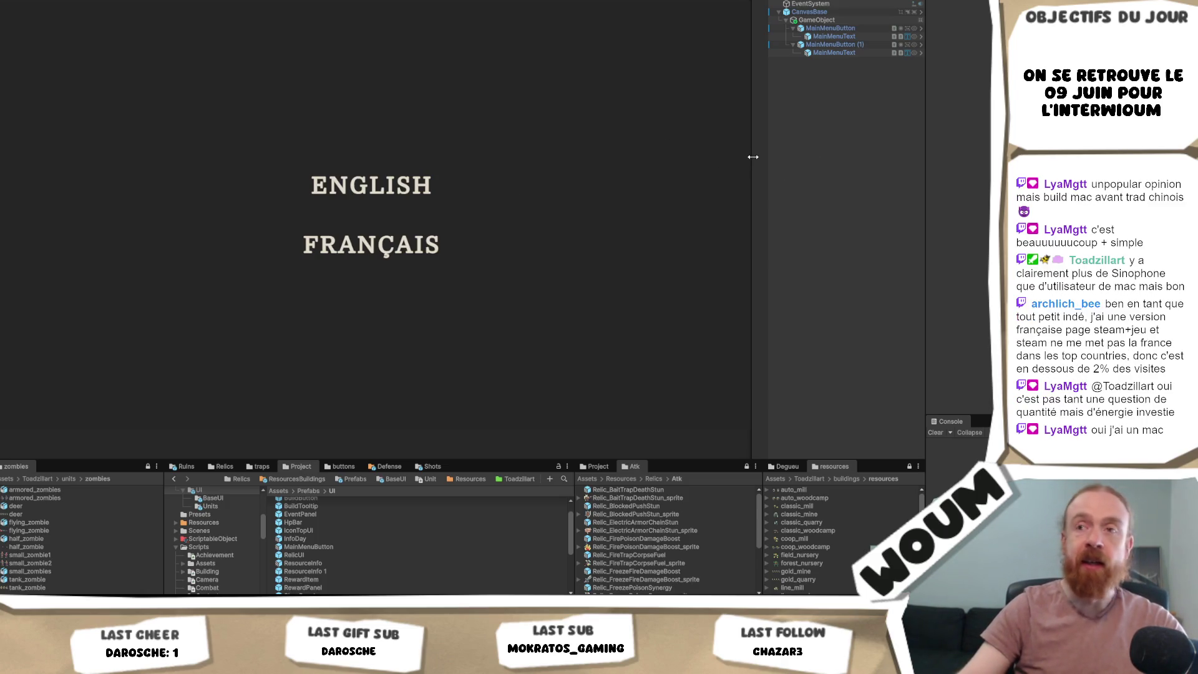
- Drag the Game view divider to widen the game preview
{"action": "mouse_move", "coordinate": [748, 159]}
{"action": "left_mouse_down"}
{"action": "mouse_move", "coordinate": [706, 163]}
{"action": "mouse_move", "coordinate": [756, 166]}
{"action": "left_mouse_up"}
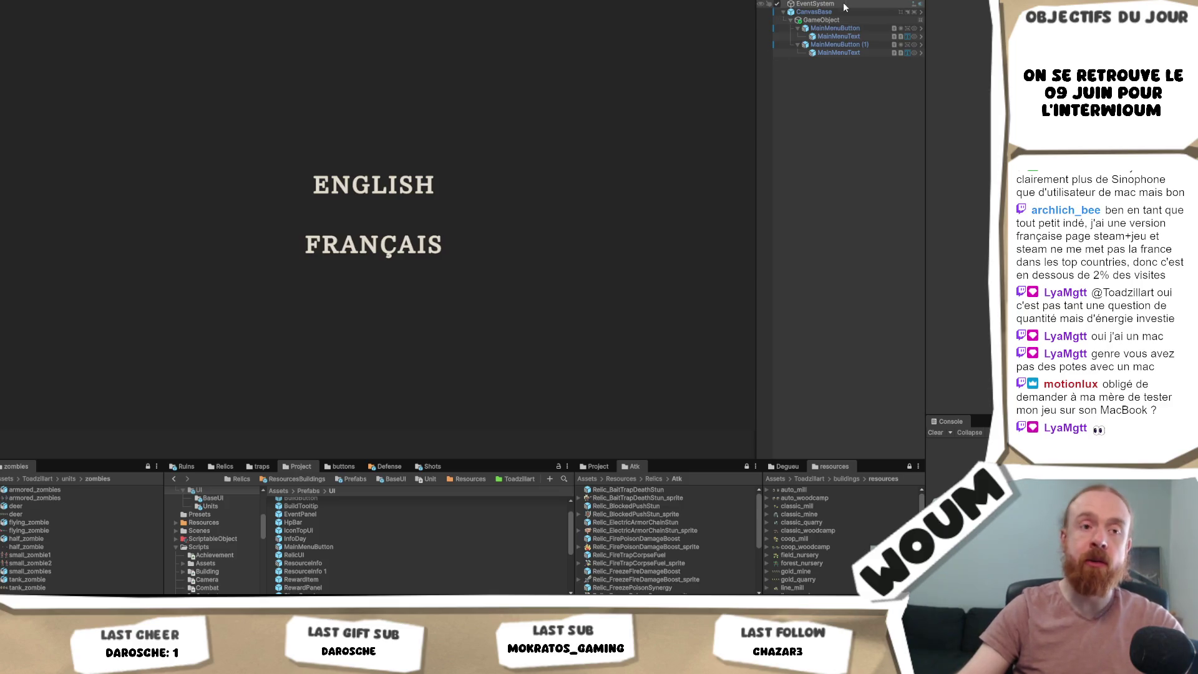
- Rename the object containing the two buttons to Holder
{"action": "left_click", "coordinate": [821, 20]}
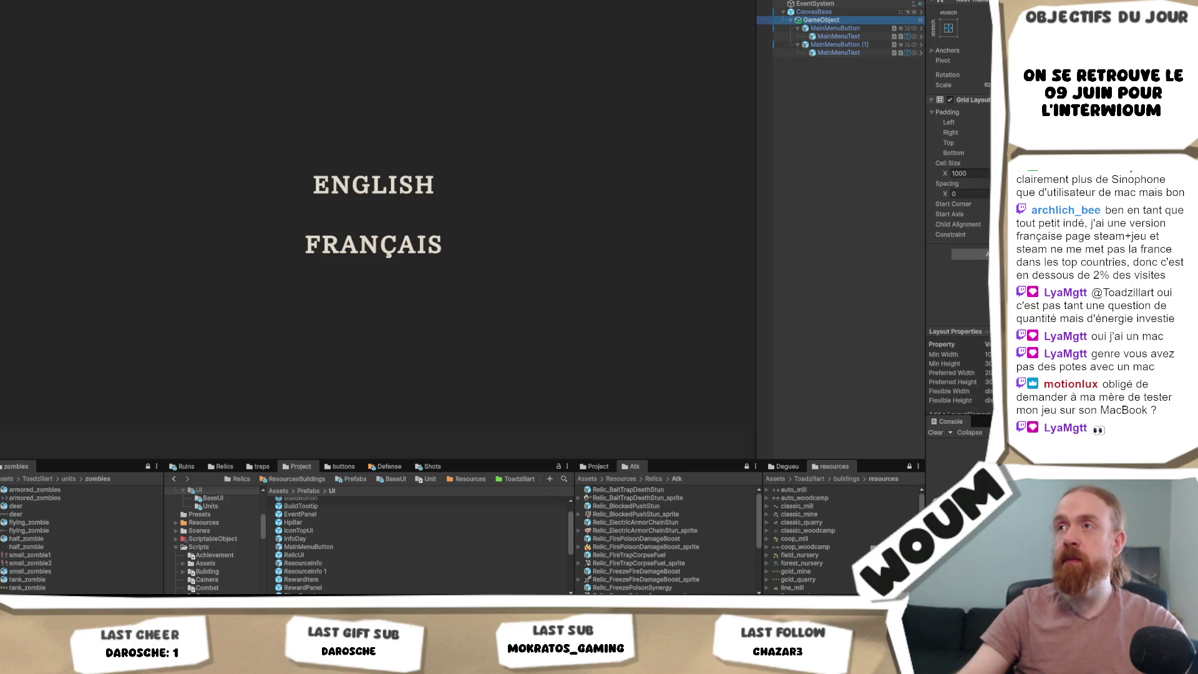
{"action": "left_click", "coordinate": [821, 20]}
{"action": "type", "text": "Holder"}
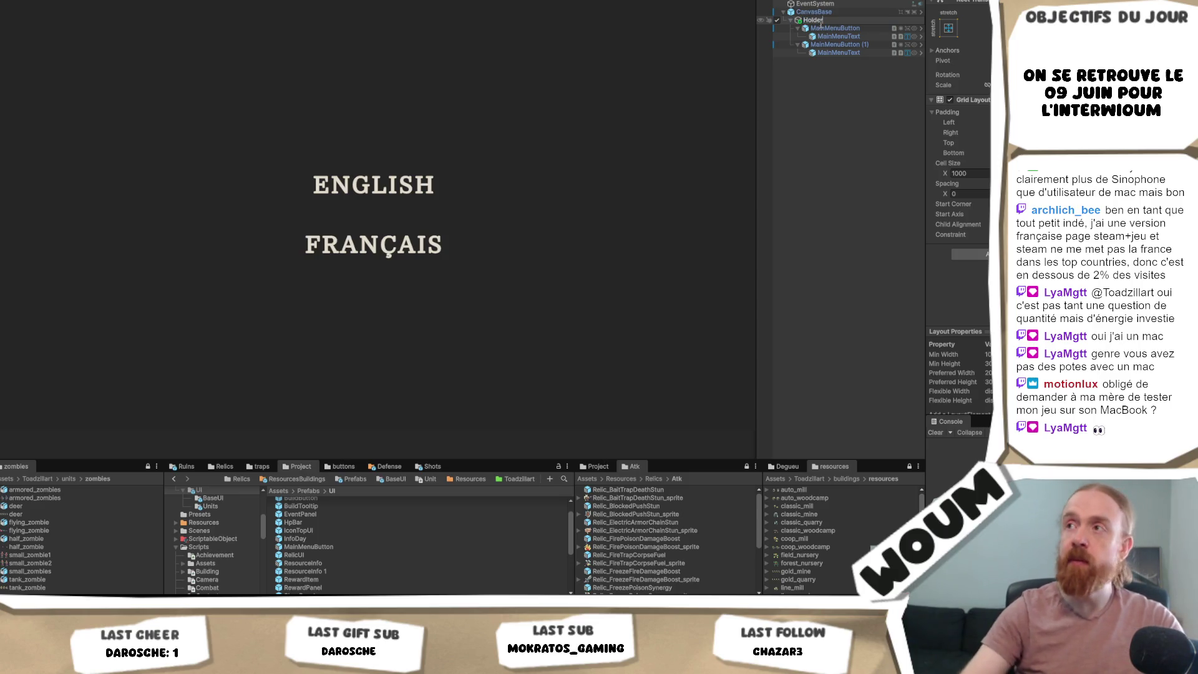
{"action": "key", "text": "Return"}
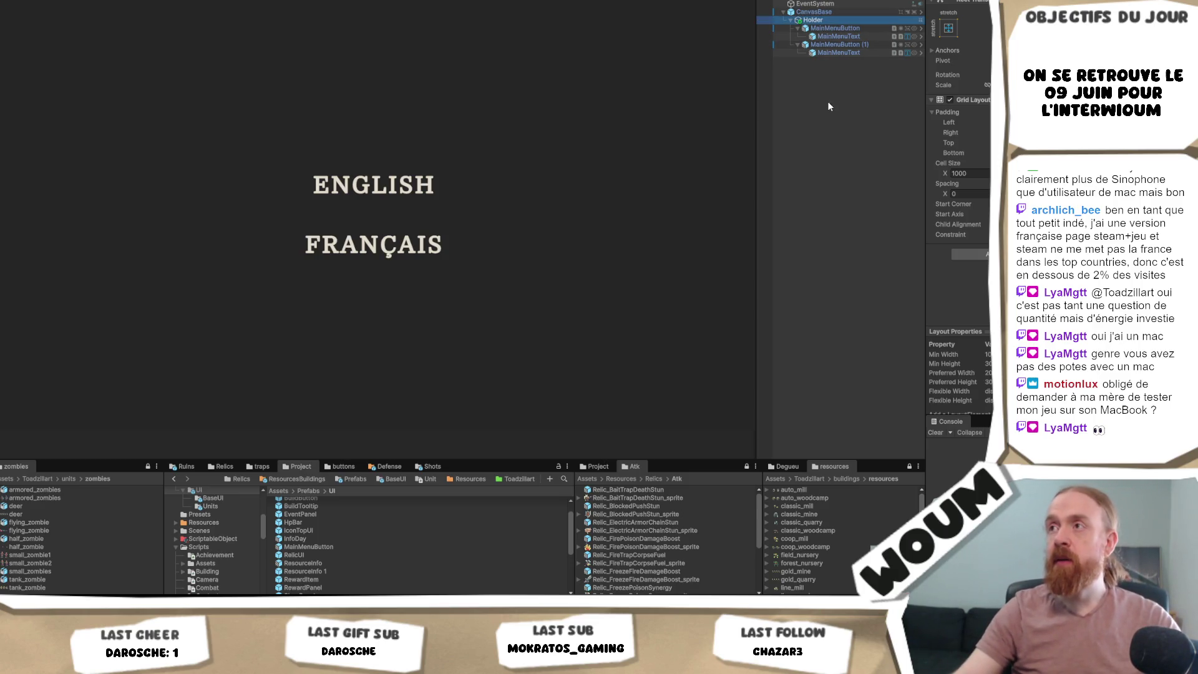
{"action": "left_click", "coordinate": [835, 83]}
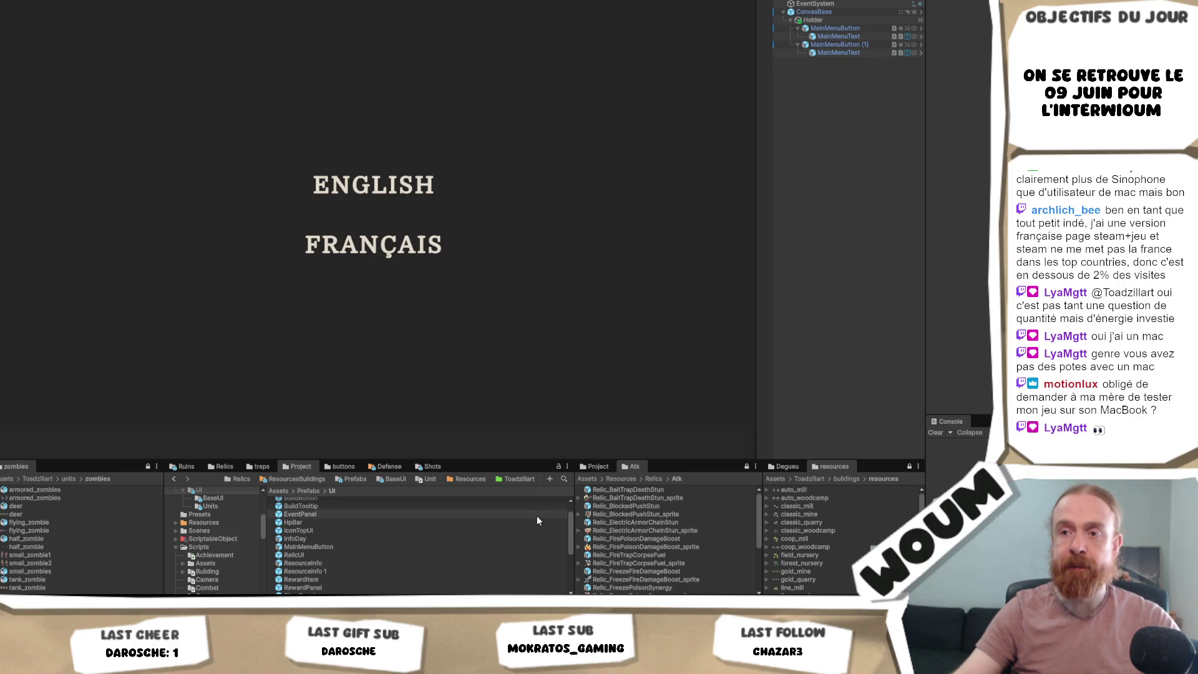
- Search the project for 'lang' and select the LangManager script
{"action": "scroll", "coordinate": [536, 520], "scroll_direction": "up", "scroll_amount": 3}
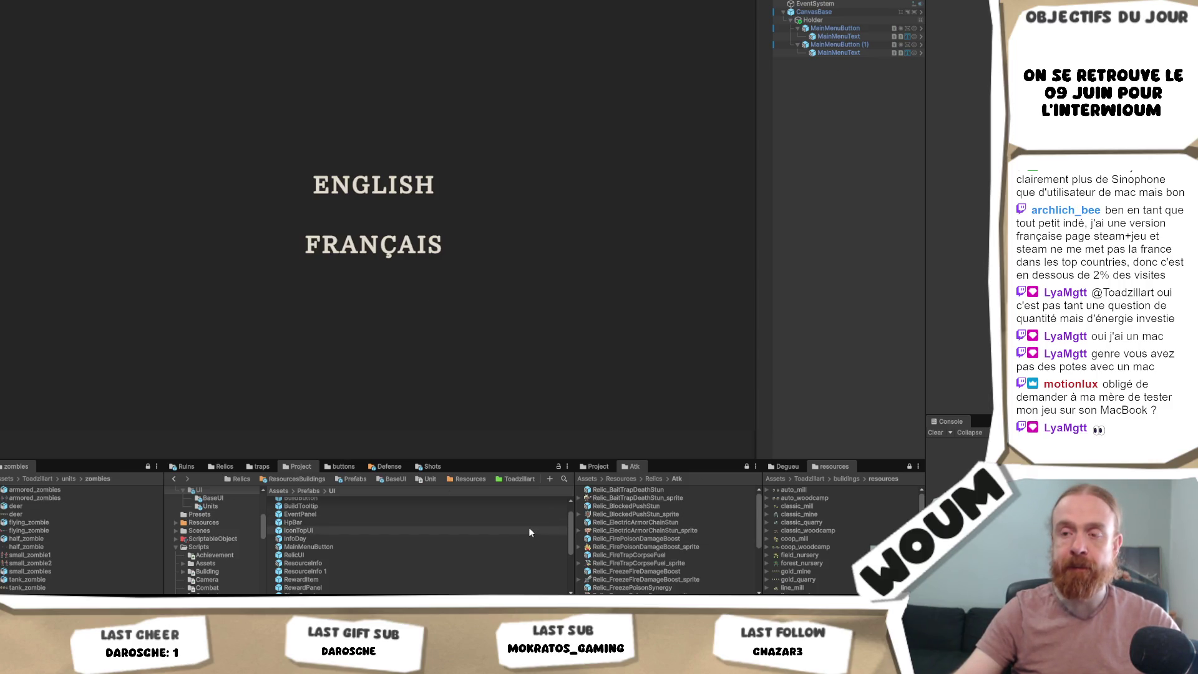
{"action": "left_click", "coordinate": [564, 478]}
{"action": "type", "text": "lang"}
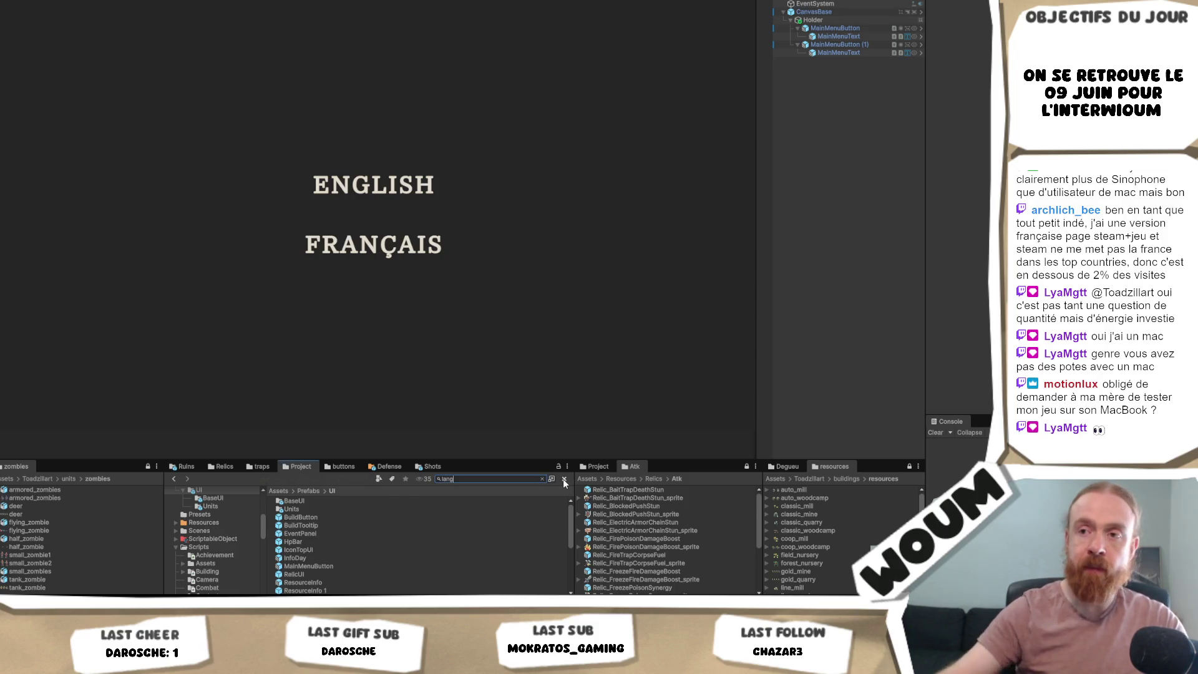
{"action": "left_click", "coordinate": [340, 508]}
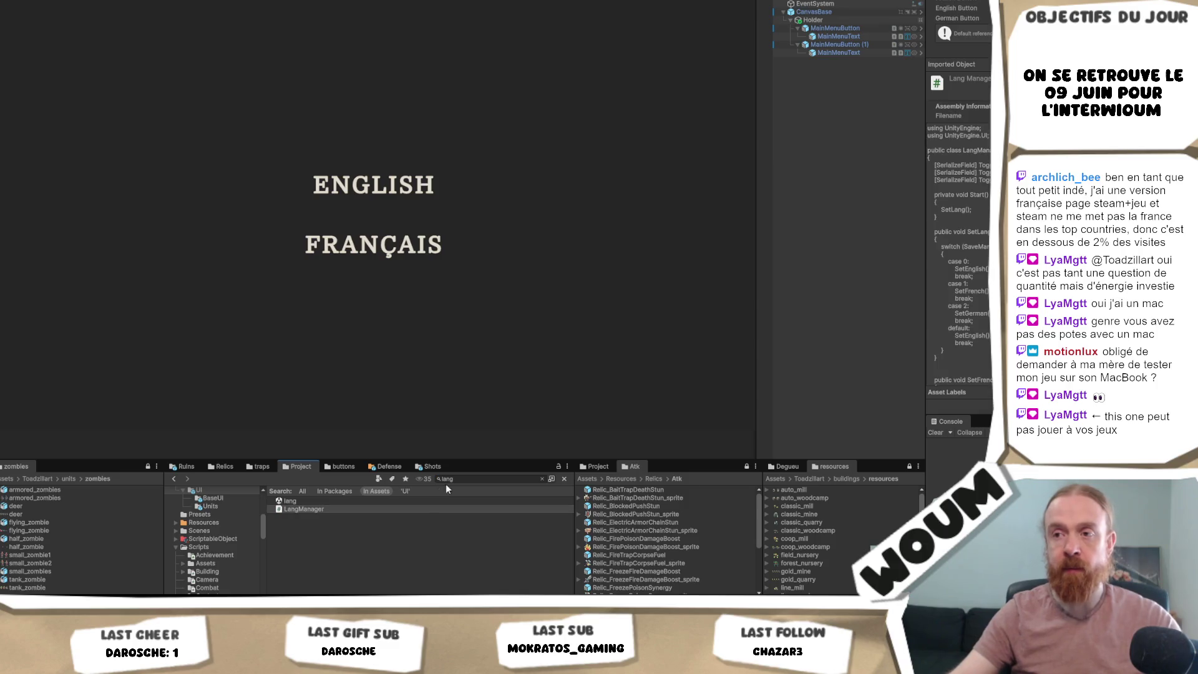
{"action": "left_click", "coordinate": [541, 478]}
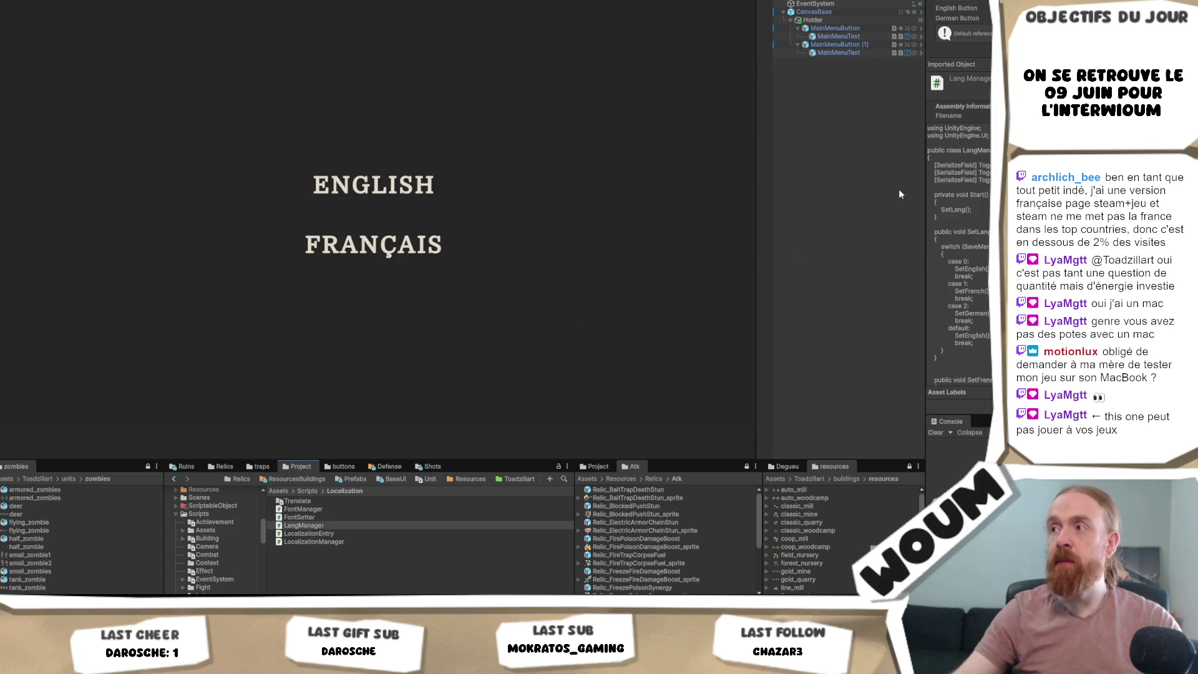
- Widen the Inspector step by step to read the LangManager script source
{"action": "left_click_drag", "start_coordinate": [924, 192], "coordinate": [894, 201]}
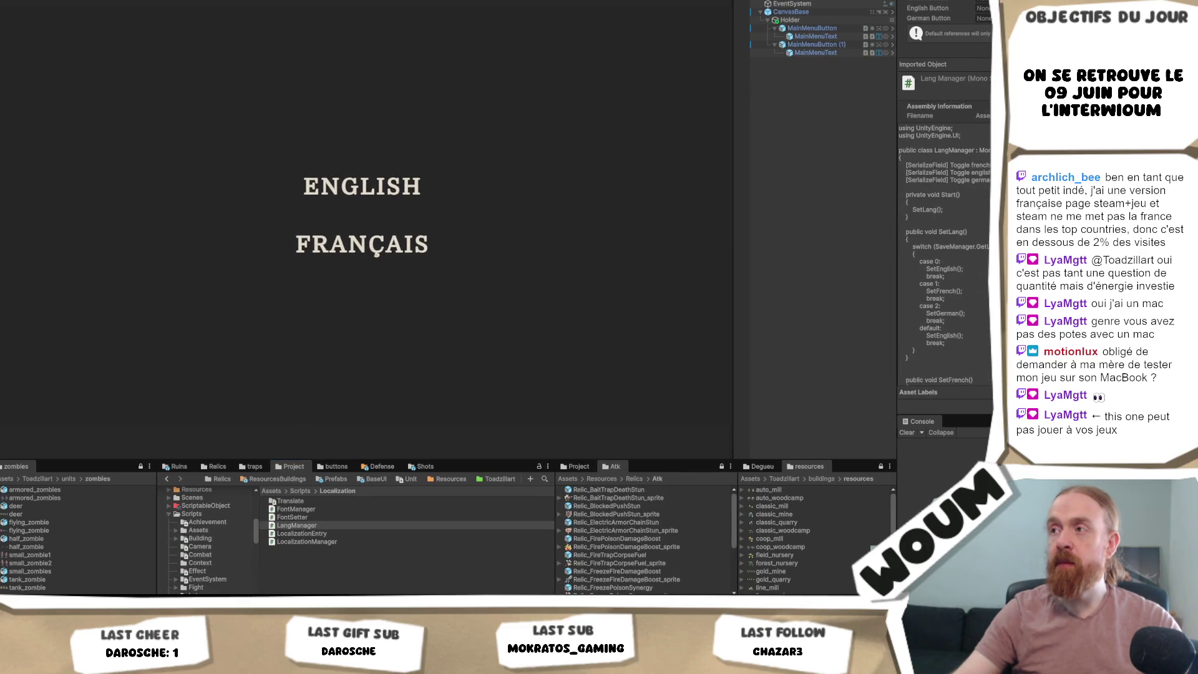
{"action": "scroll", "coordinate": [942, 213], "scroll_direction": "down", "scroll_amount": 3}
{"action": "scroll", "coordinate": [945, 199], "scroll_direction": "down", "scroll_amount": 4}
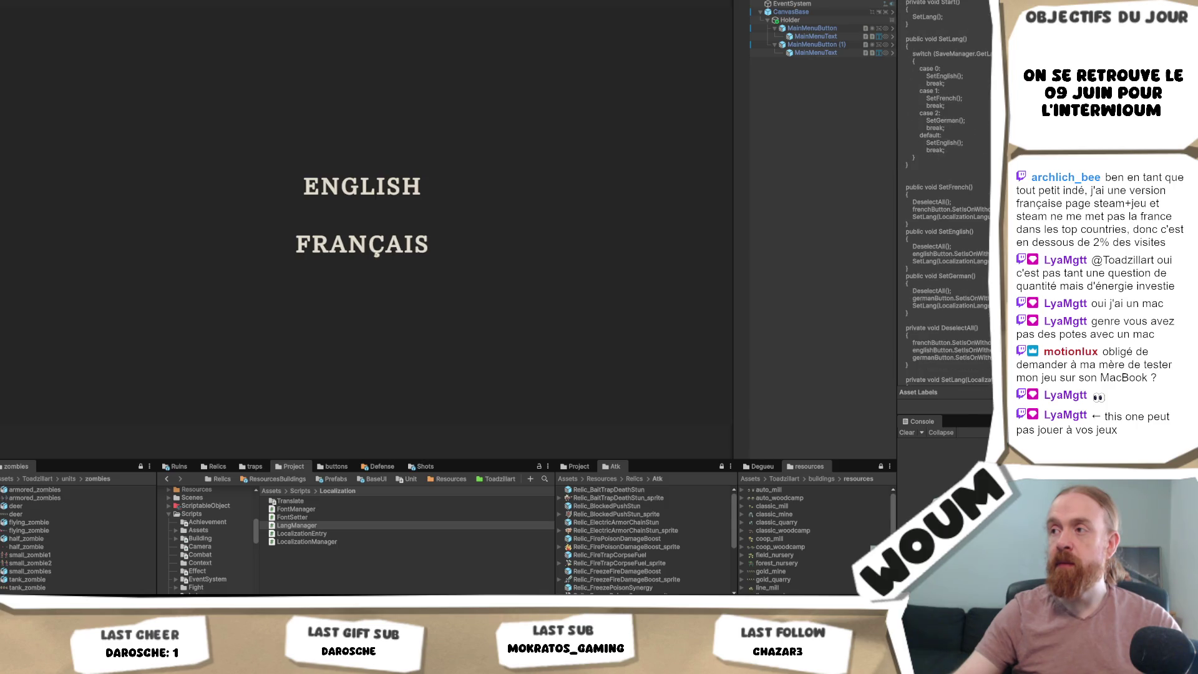
{"action": "scroll", "coordinate": [945, 200], "scroll_direction": "up", "scroll_amount": 7}
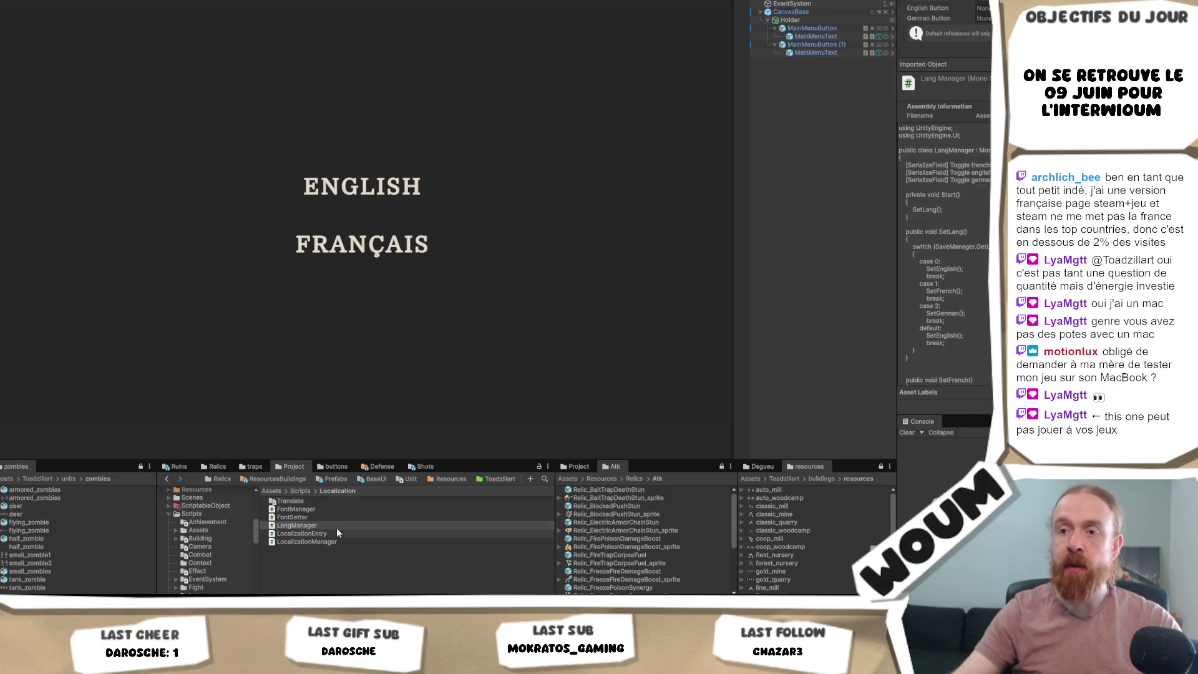
{"action": "scroll", "coordinate": [944, 206], "scroll_direction": "down", "scroll_amount": 8}
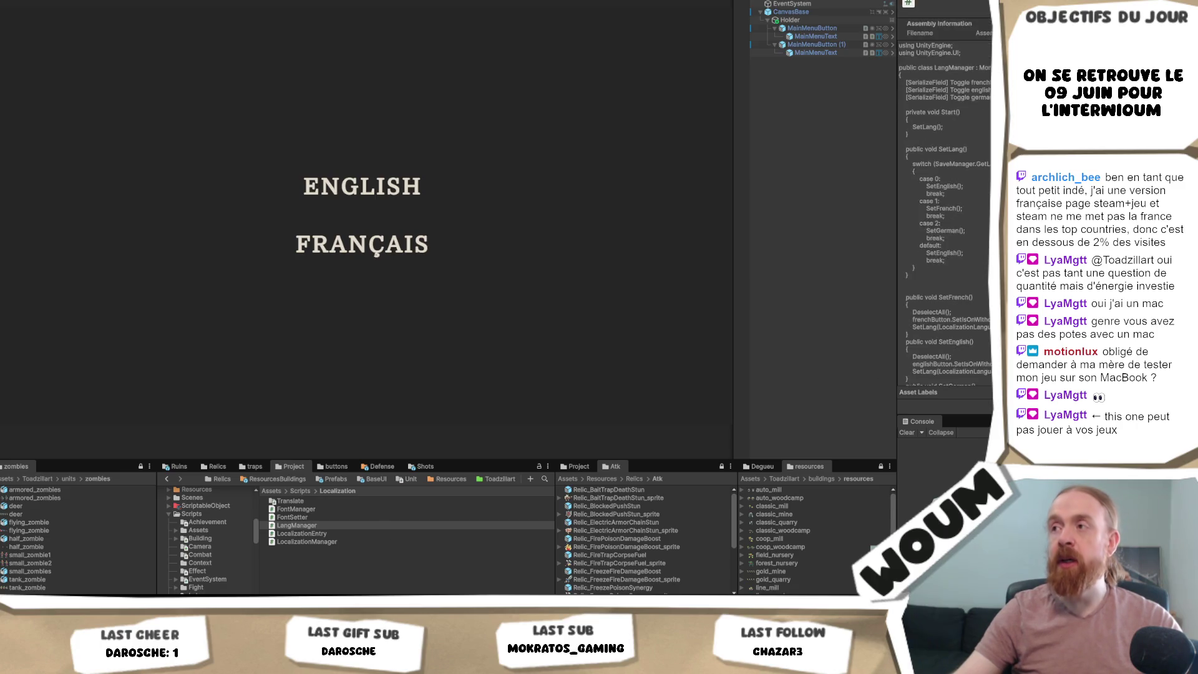
{"action": "scroll", "coordinate": [944, 206], "scroll_direction": "up", "scroll_amount": 8}
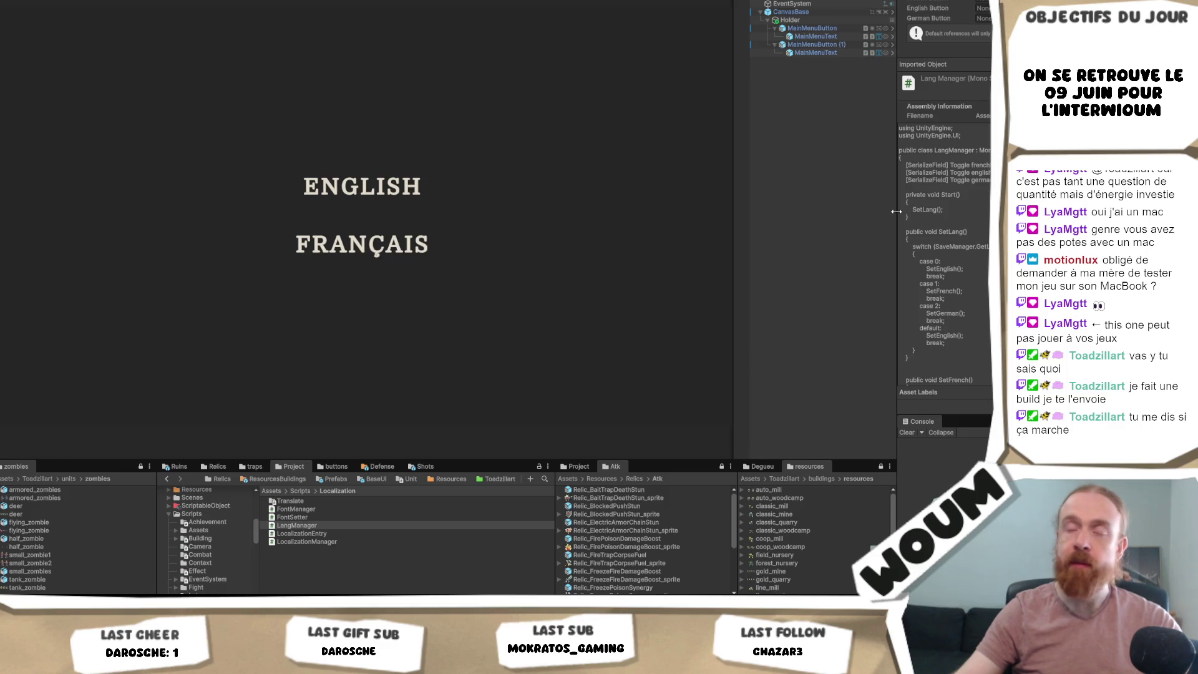
{"action": "mouse_move", "coordinate": [896, 212]}
{"action": "left_mouse_down"}
{"action": "mouse_move", "coordinate": [877, 208]}
{"action": "mouse_move", "coordinate": [906, 214]}
{"action": "left_mouse_up"}
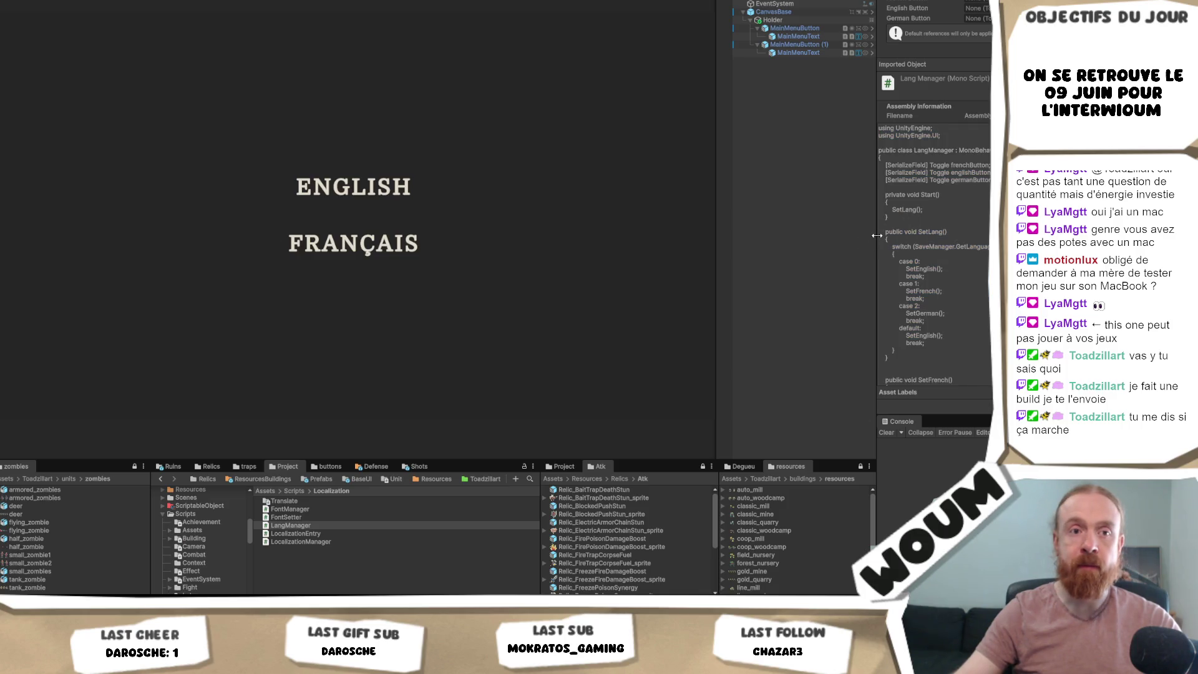
{"action": "mouse_move", "coordinate": [876, 235]}
{"action": "left_mouse_down"}
{"action": "mouse_move", "coordinate": [842, 241]}
{"action": "mouse_move", "coordinate": [880, 245]}
{"action": "mouse_move", "coordinate": [867, 250]}
{"action": "left_mouse_up"}
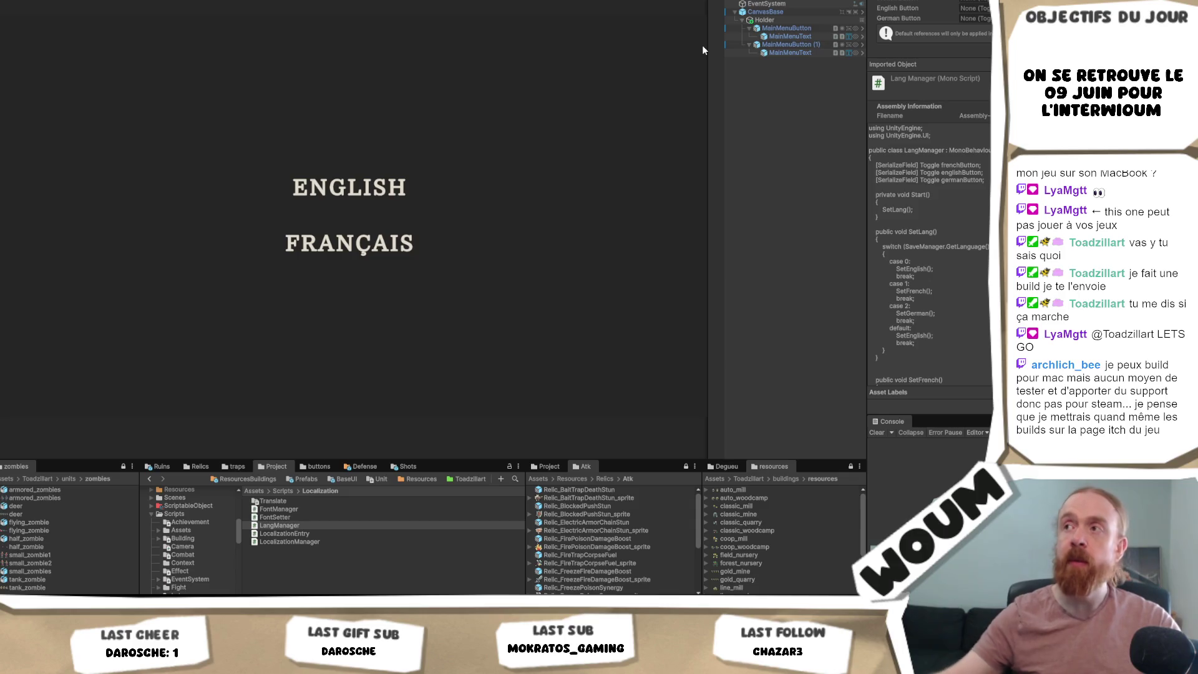
{"action": "left_click", "coordinate": [786, 30]}
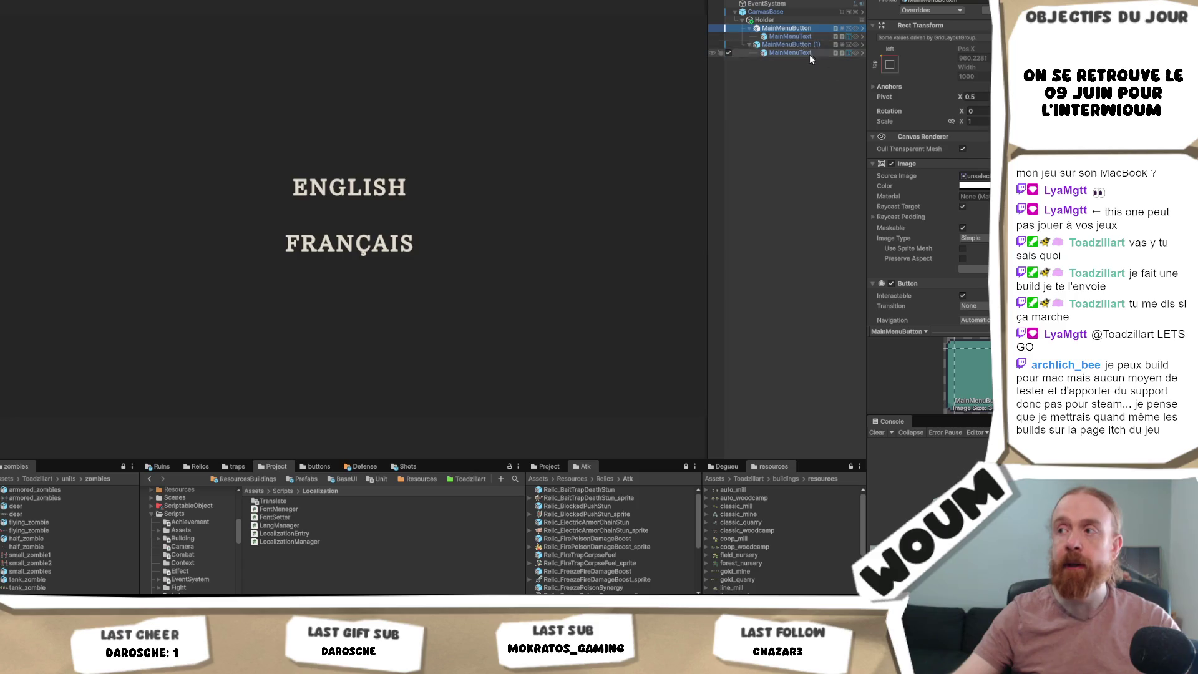
{"action": "scroll", "coordinate": [981, 190], "scroll_direction": "down", "scroll_amount": 5}
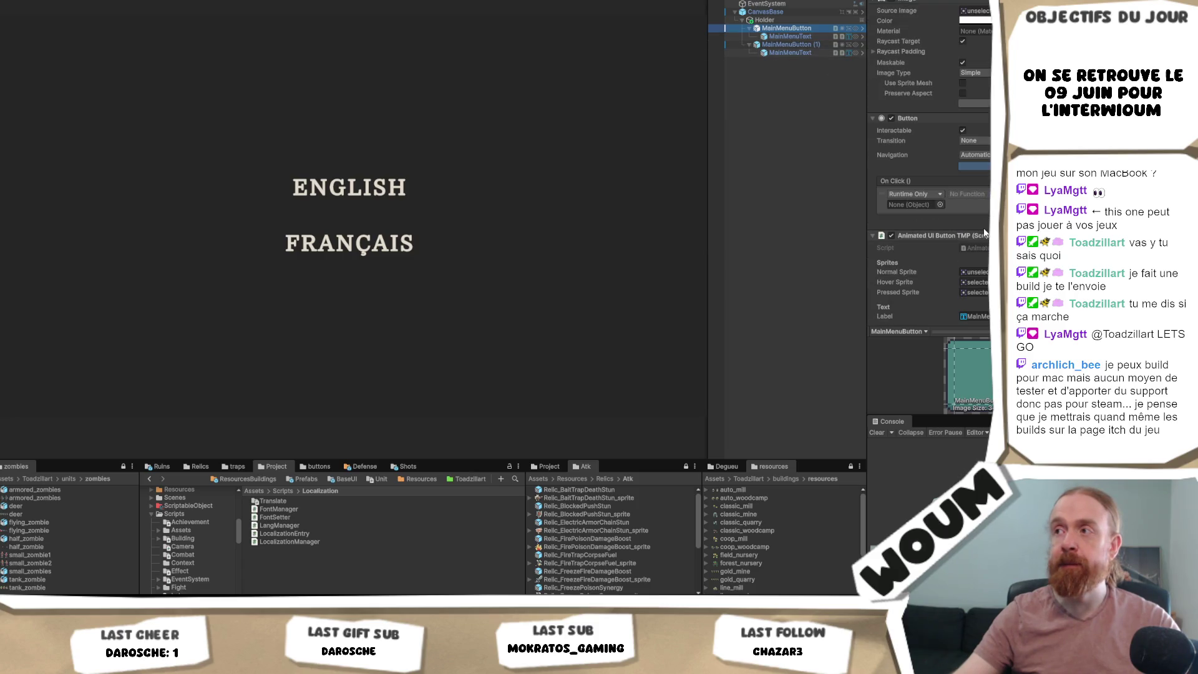
{"action": "scroll", "coordinate": [984, 232], "scroll_direction": "down", "scroll_amount": 7}
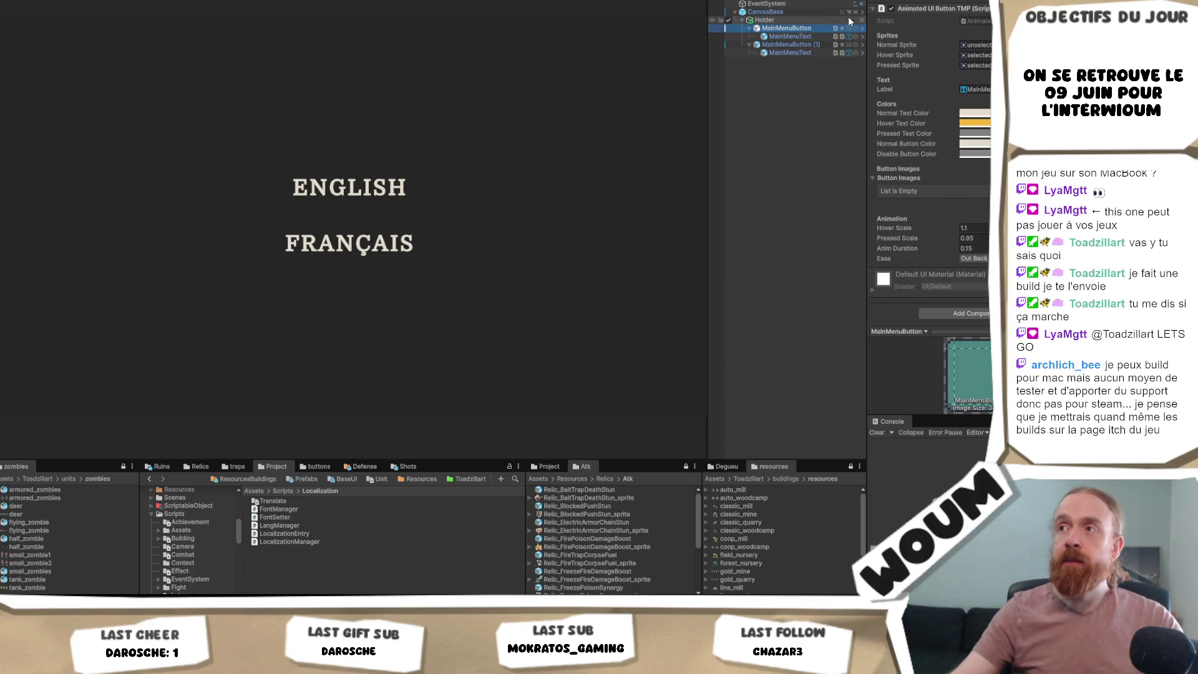
{"action": "left_click", "coordinate": [821, 20]}
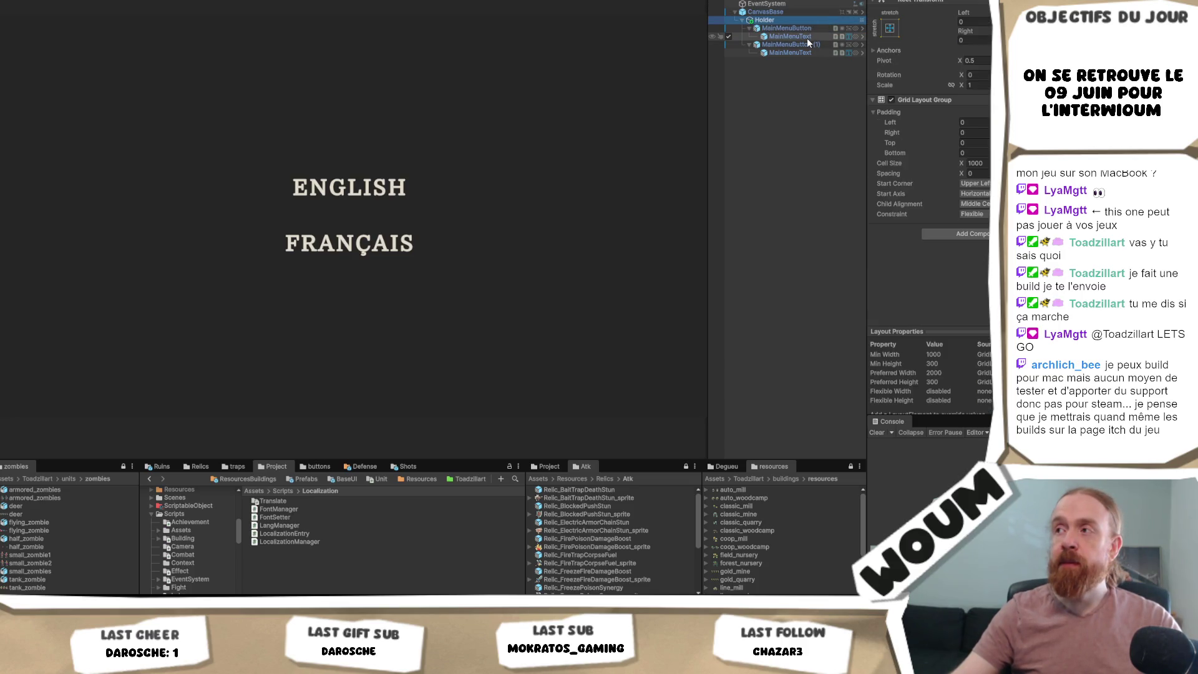
{"action": "left_click", "coordinate": [803, 42]}
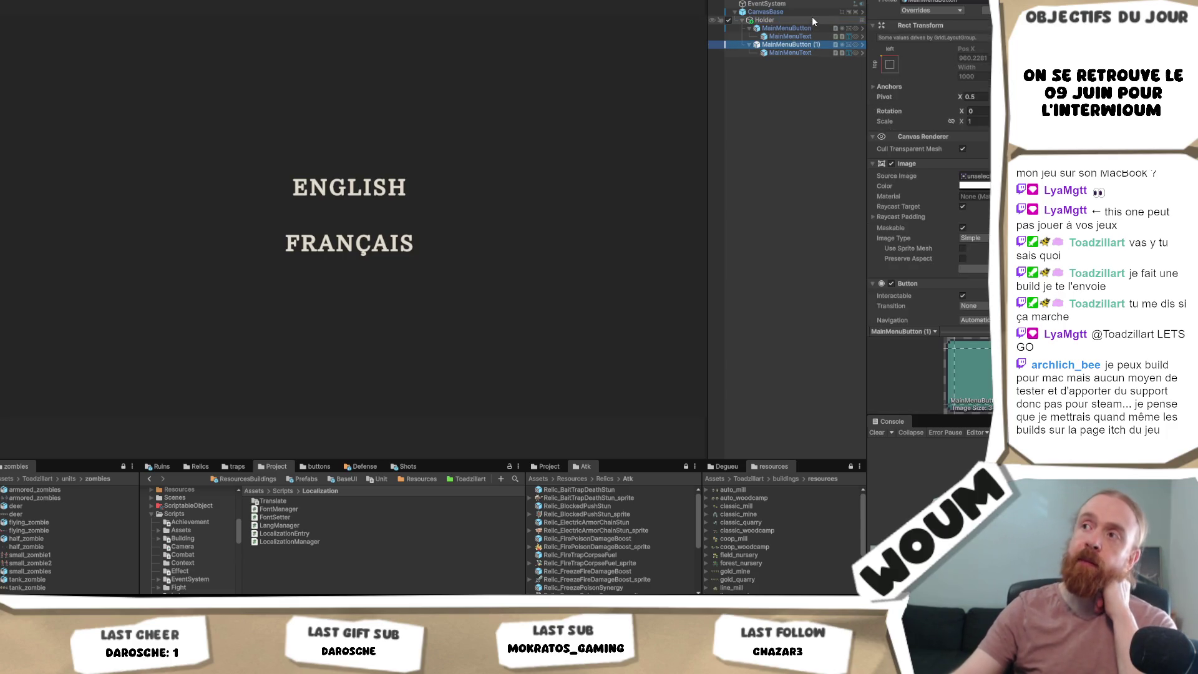
{"action": "left_click", "coordinate": [811, 20]}
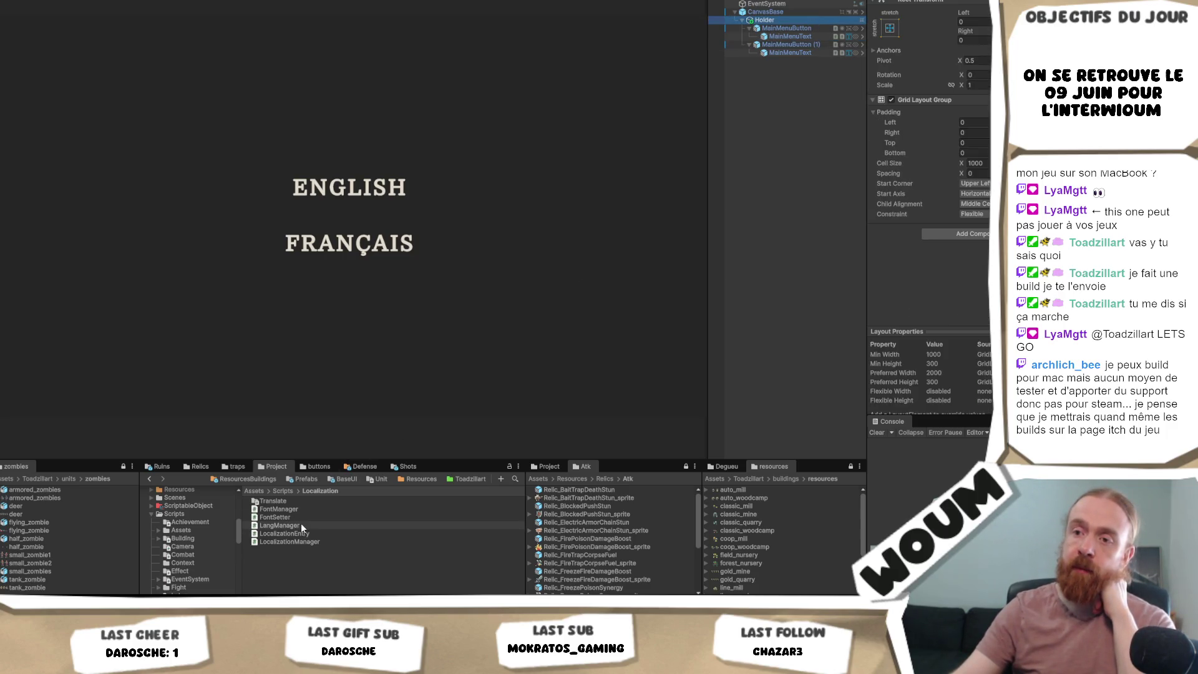
{"action": "left_click", "coordinate": [281, 525]}
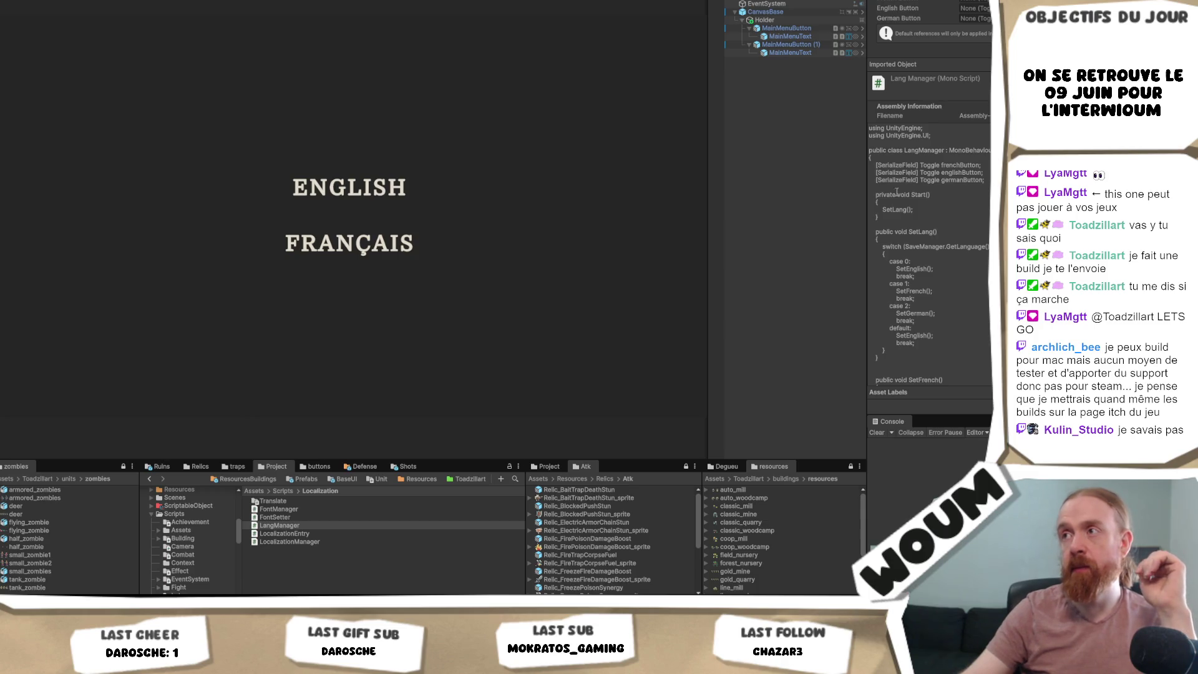
{"action": "left_click", "coordinate": [796, 11]}
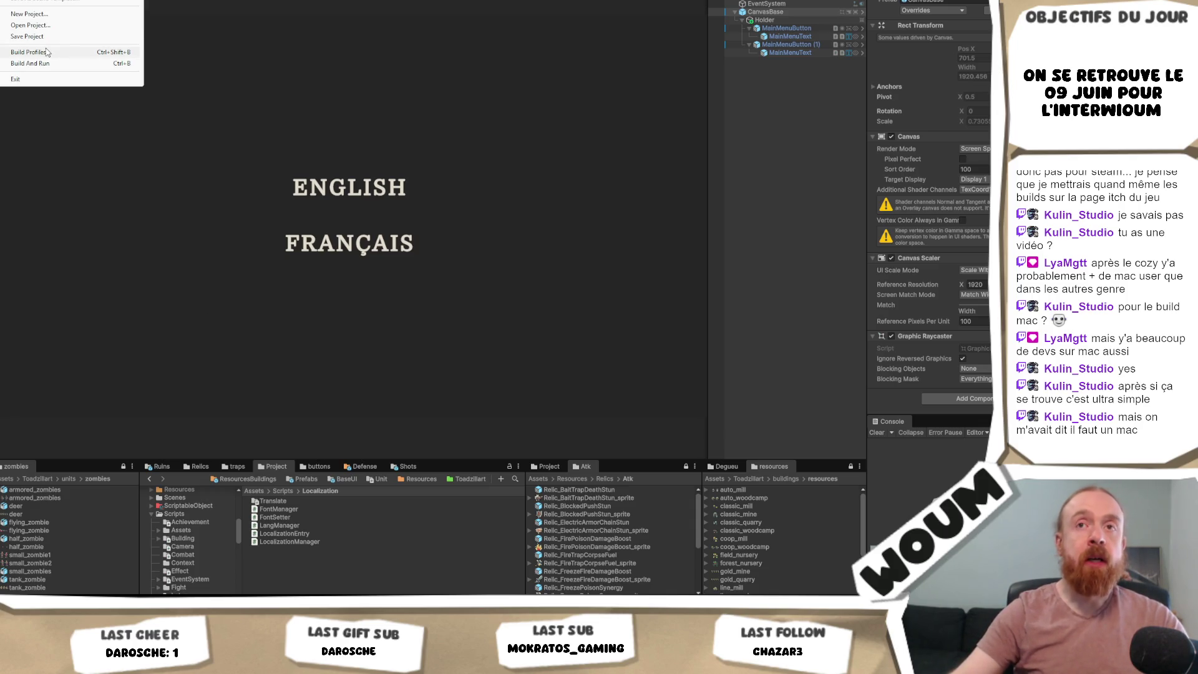
{"action": "left_click", "coordinate": [47, 53]}
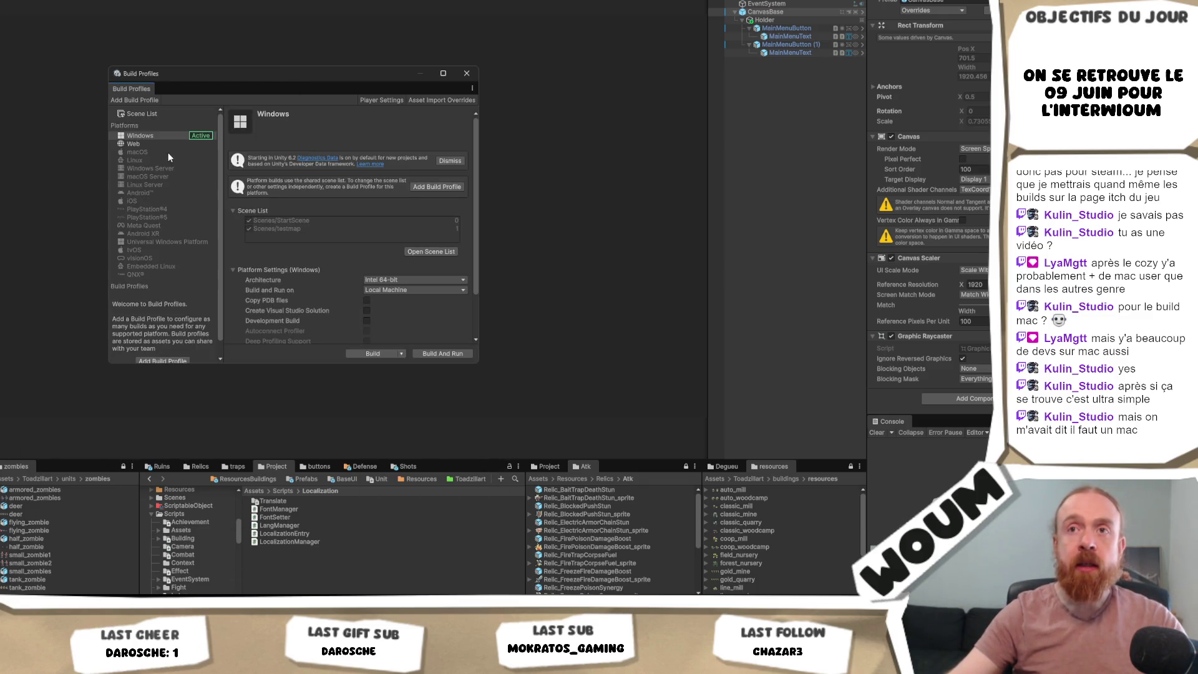
{"action": "left_click", "coordinate": [138, 152]}
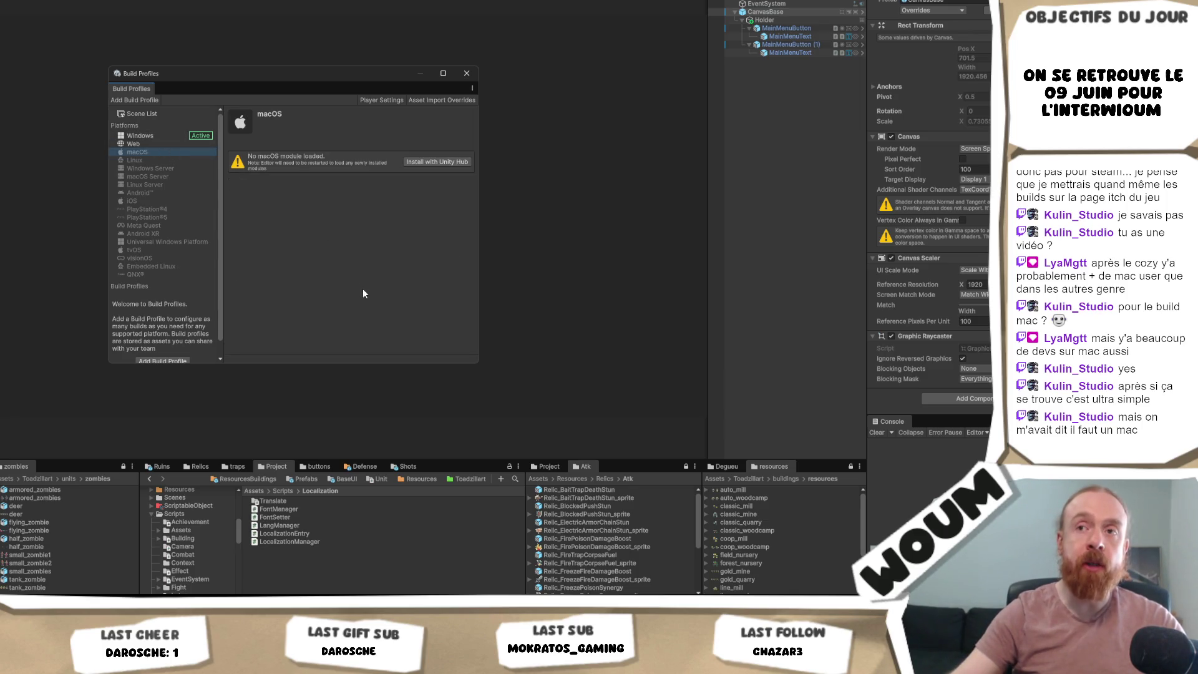
{"action": "left_click", "coordinate": [144, 136]}
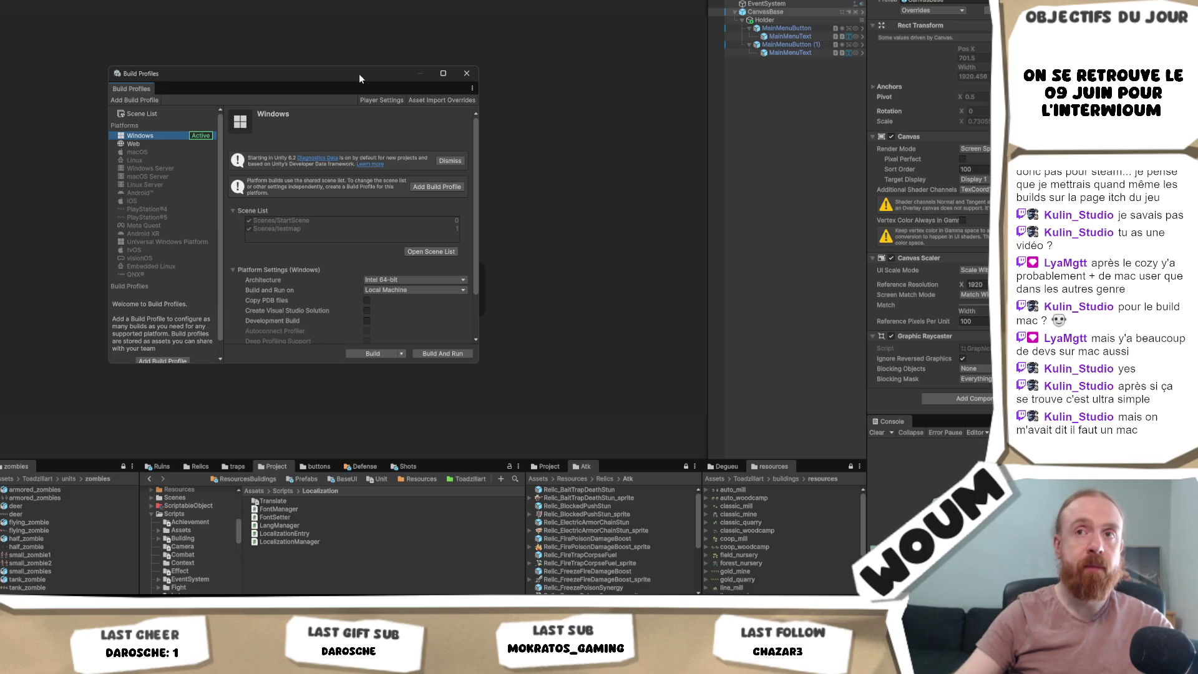
{"action": "left_click", "coordinate": [174, 152]}
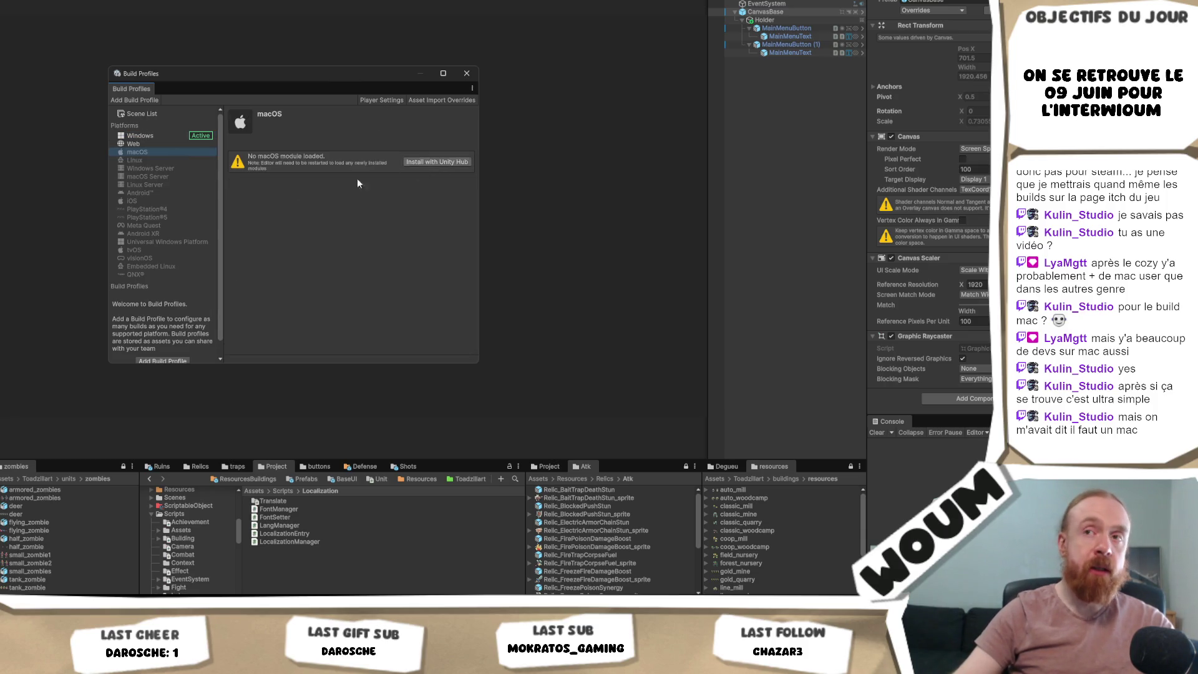
{"action": "left_click", "coordinate": [160, 137]}
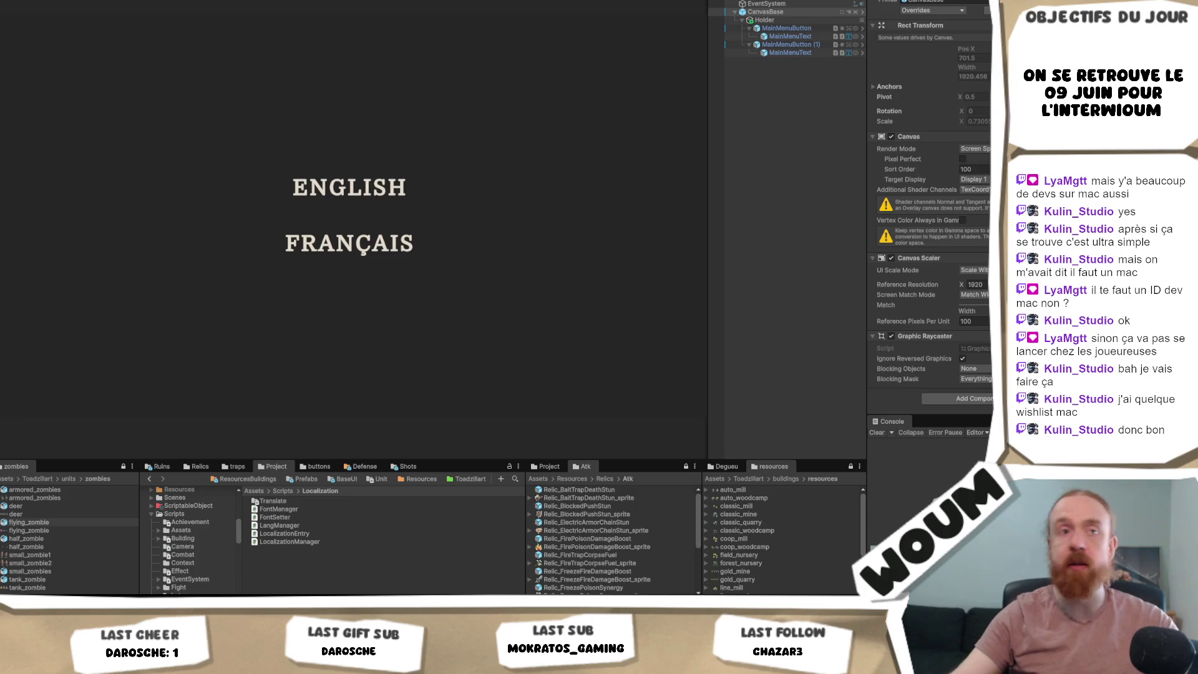
- Create an empty LangManager object and attach the Lang Manager script to it
{"action": "right_click", "coordinate": [806, 86]}
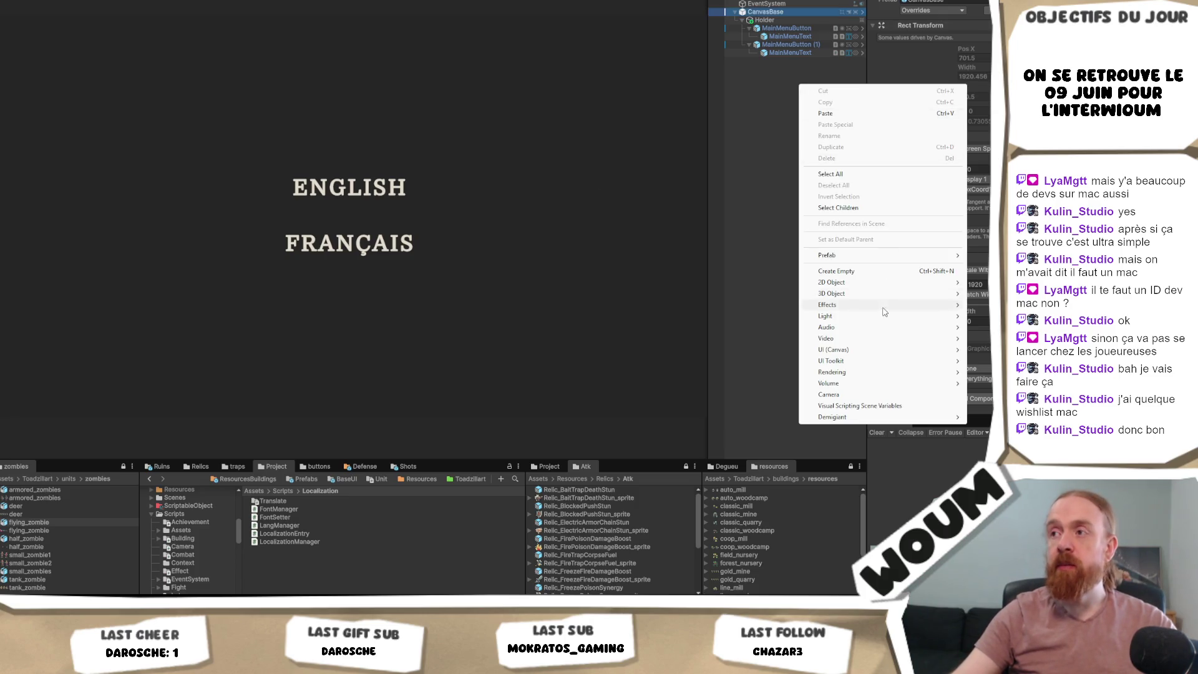
{"action": "left_click", "coordinate": [823, 267]}
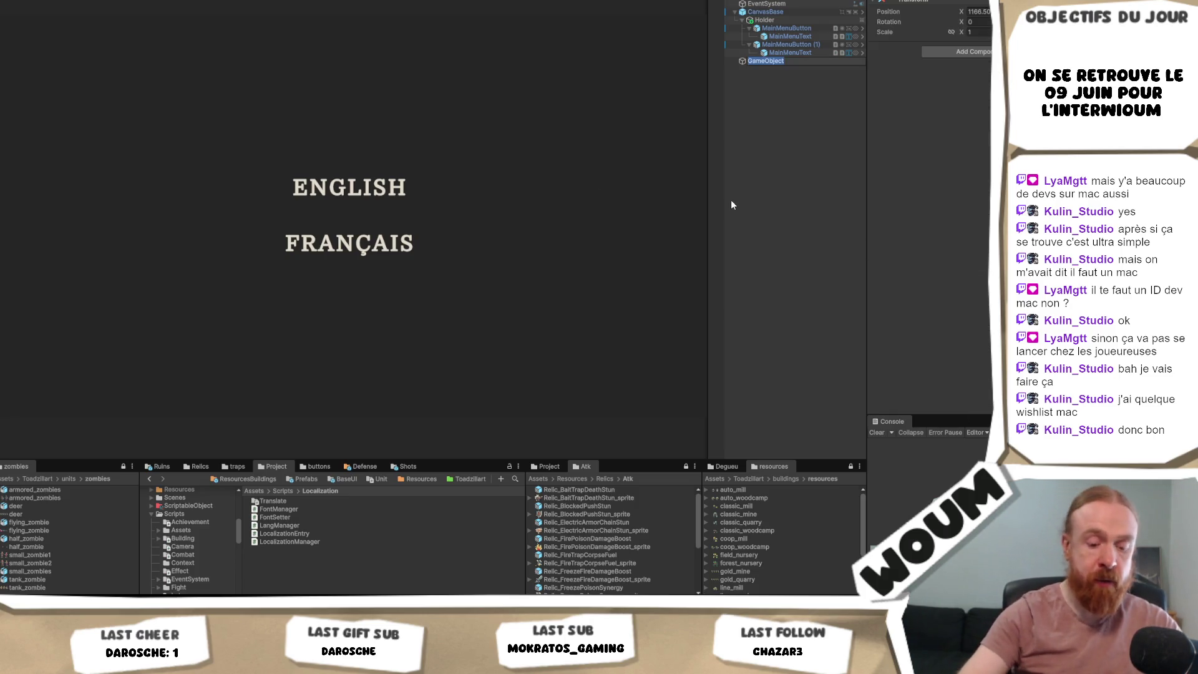
{"action": "type", "text": "LangManager"}
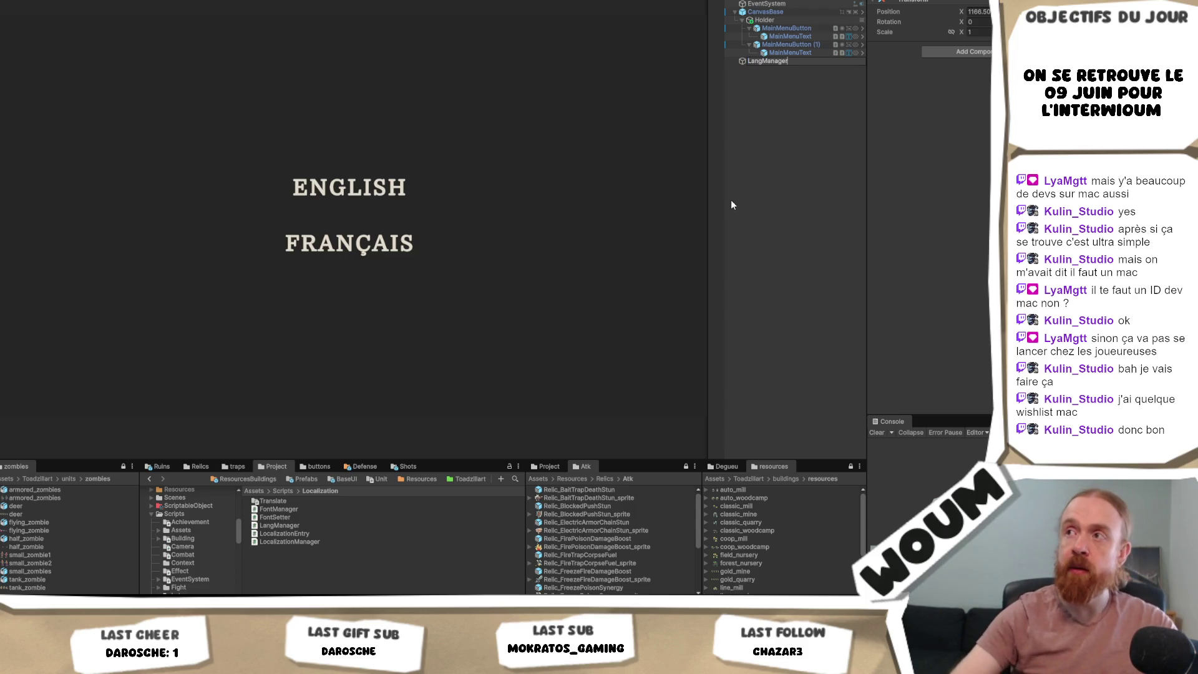
{"action": "key", "text": "Return"}
{"action": "left_click", "coordinate": [956, 51]}
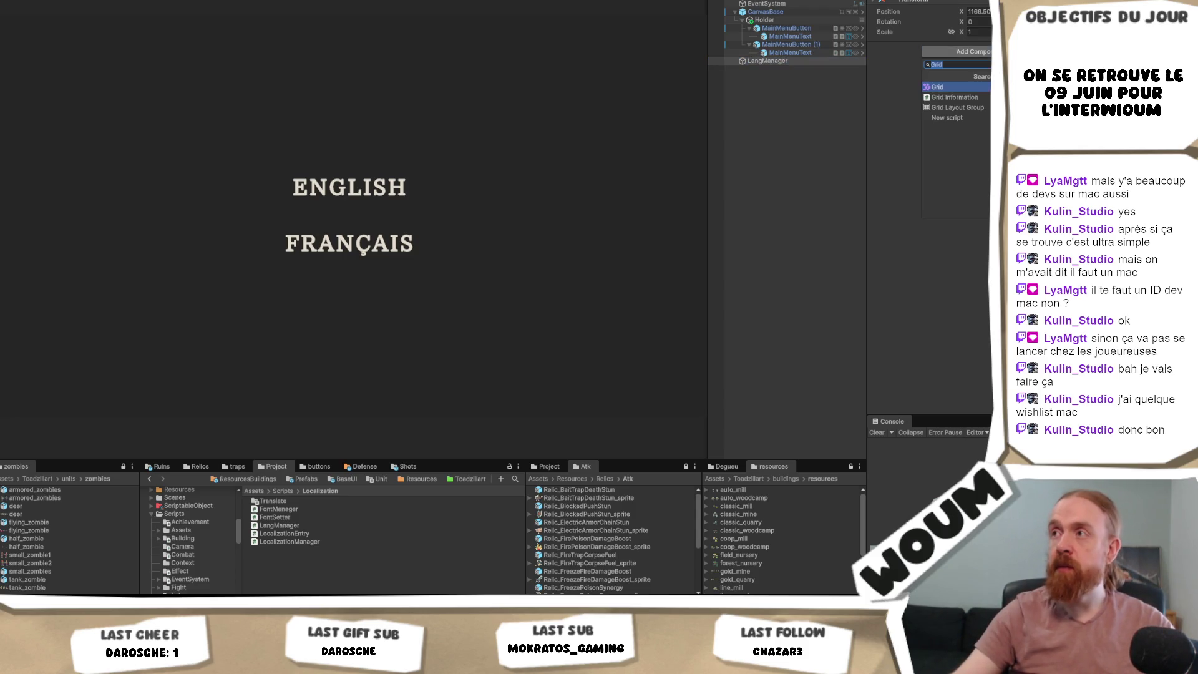
{"action": "type", "text": "Lang"}
{"action": "key", "text": "Return"}
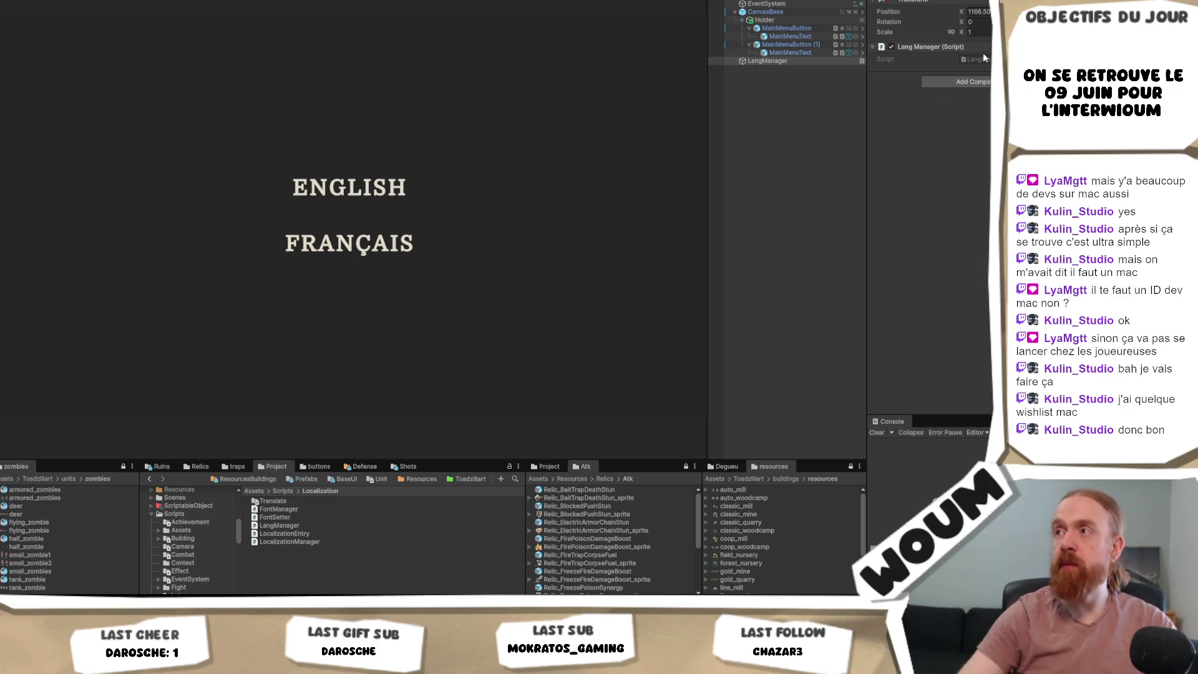
- Set the first button's On Click event to call a LangManager function
{"action": "left_click", "coordinate": [778, 27]}
{"action": "left_click", "coordinate": [967, 138]}
{"action": "mouse_move", "coordinate": [976, 188]}
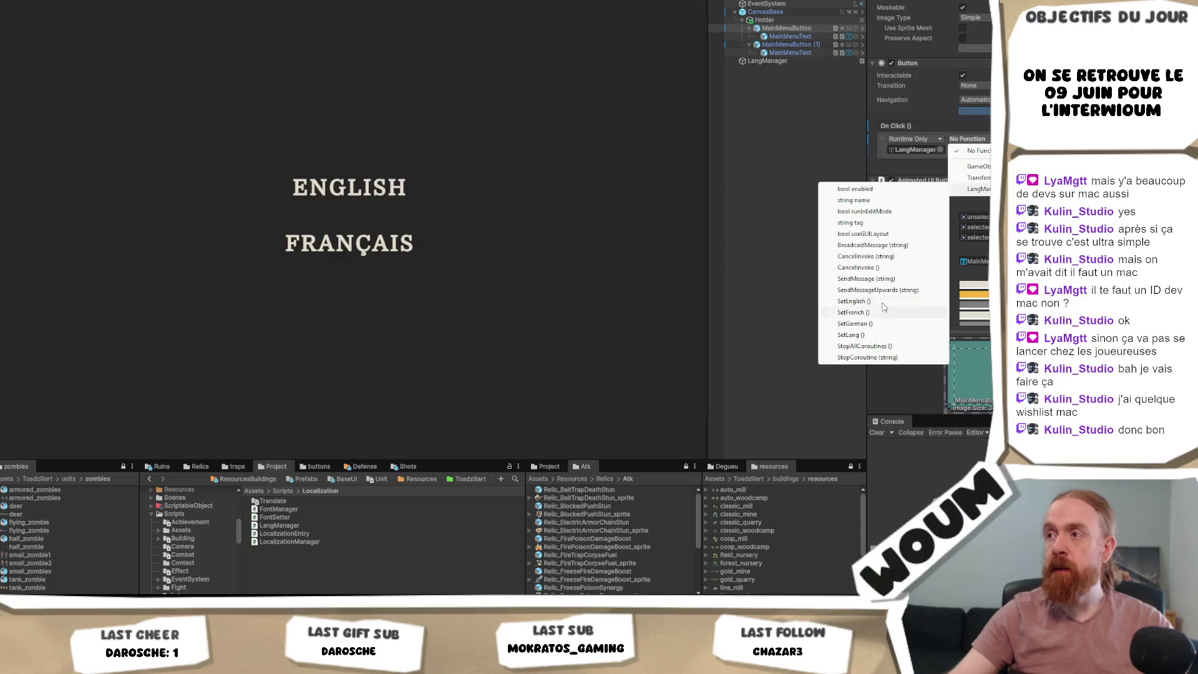
{"action": "left_click", "coordinate": [886, 302]}
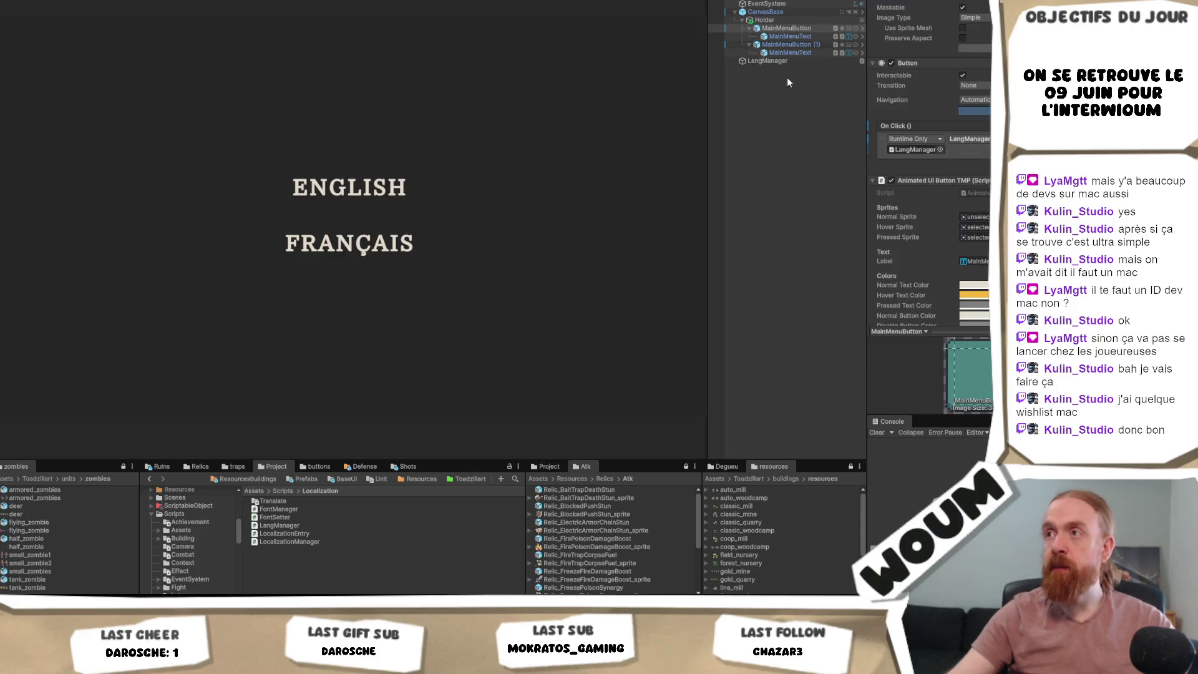
- Replace the old second button with a duplicate of the English button
{"action": "left_click", "coordinate": [781, 48]}
{"action": "key", "text": "Delete"}
{"action": "left_click", "coordinate": [798, 28]}
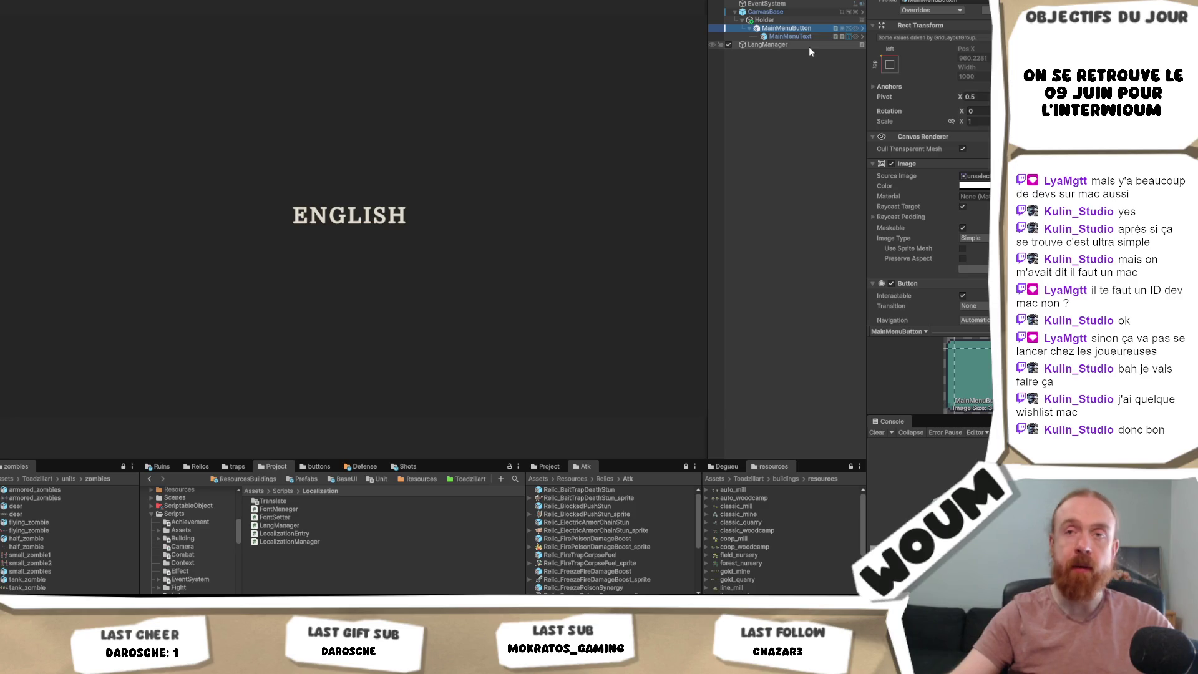
{"action": "key", "text": "ctrl+d"}
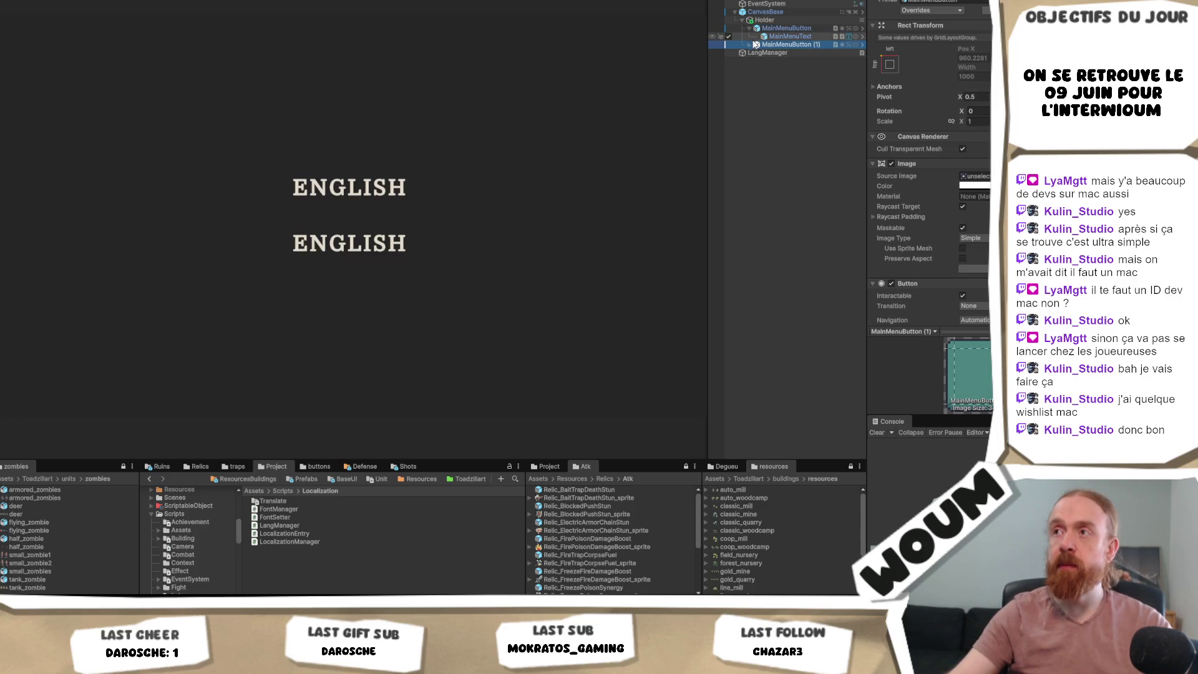
{"action": "left_click", "coordinate": [750, 44]}
- Assign a LangManager function to the copied button's On Click event
{"action": "scroll", "coordinate": [917, 110], "scroll_direction": "down", "scroll_amount": 5}
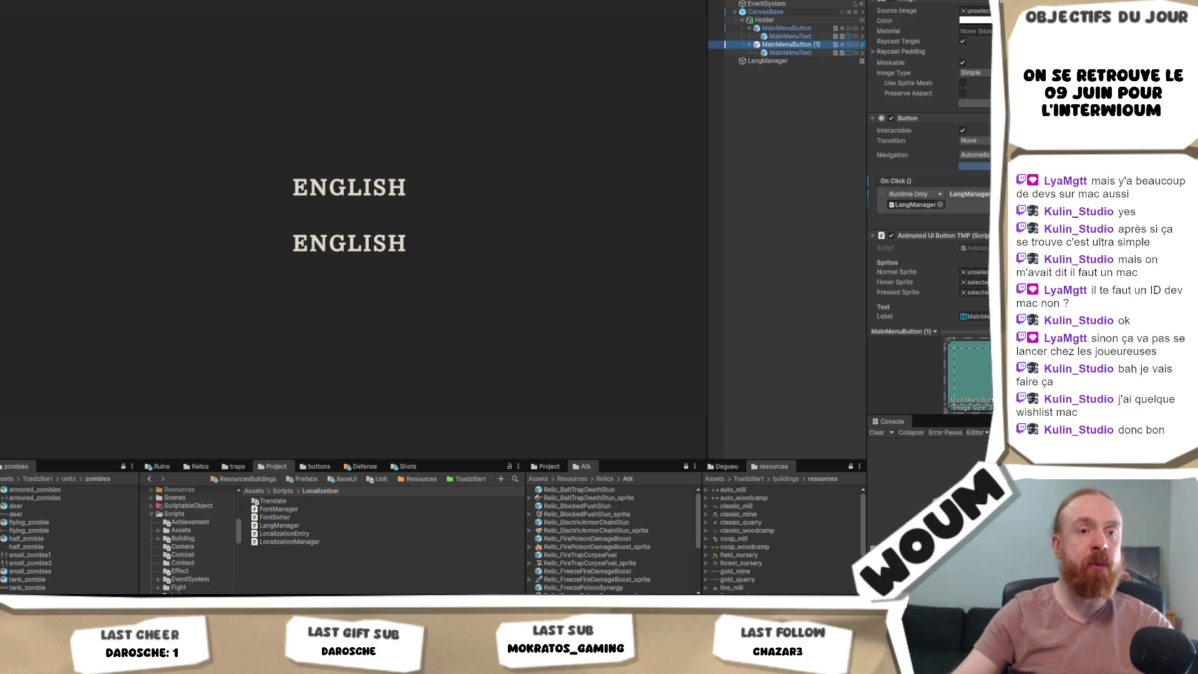
{"action": "left_click", "coordinate": [969, 194]}
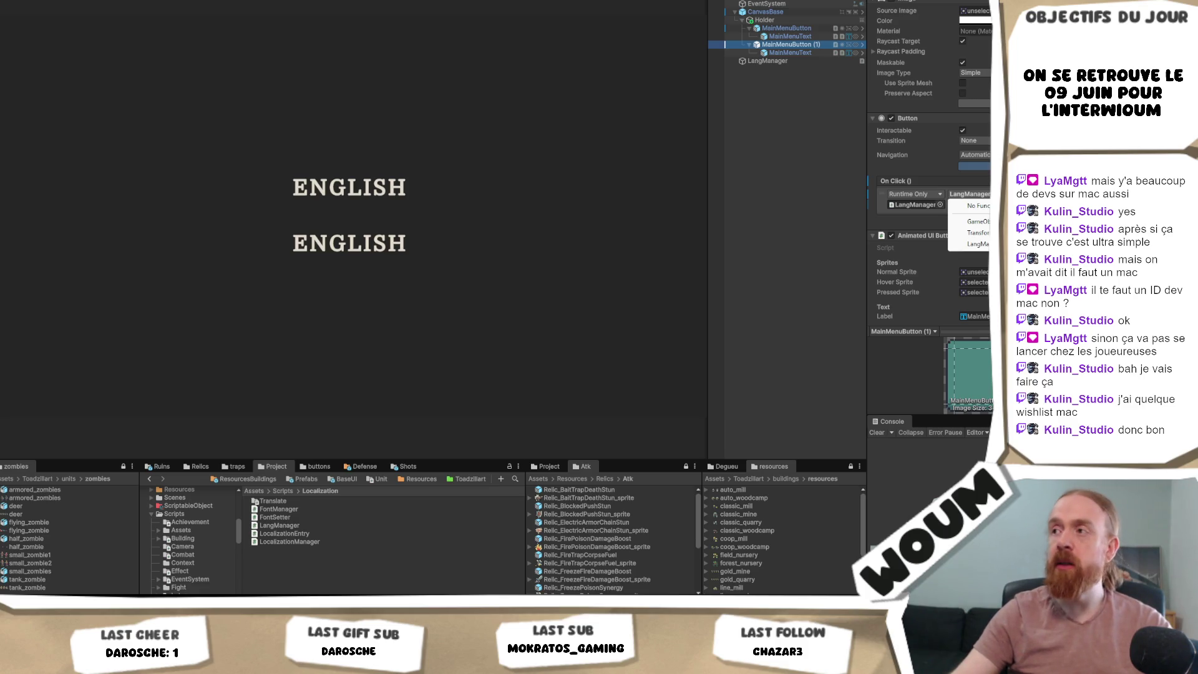
{"action": "mouse_move", "coordinate": [977, 244]}
{"action": "left_click", "coordinate": [893, 373]}
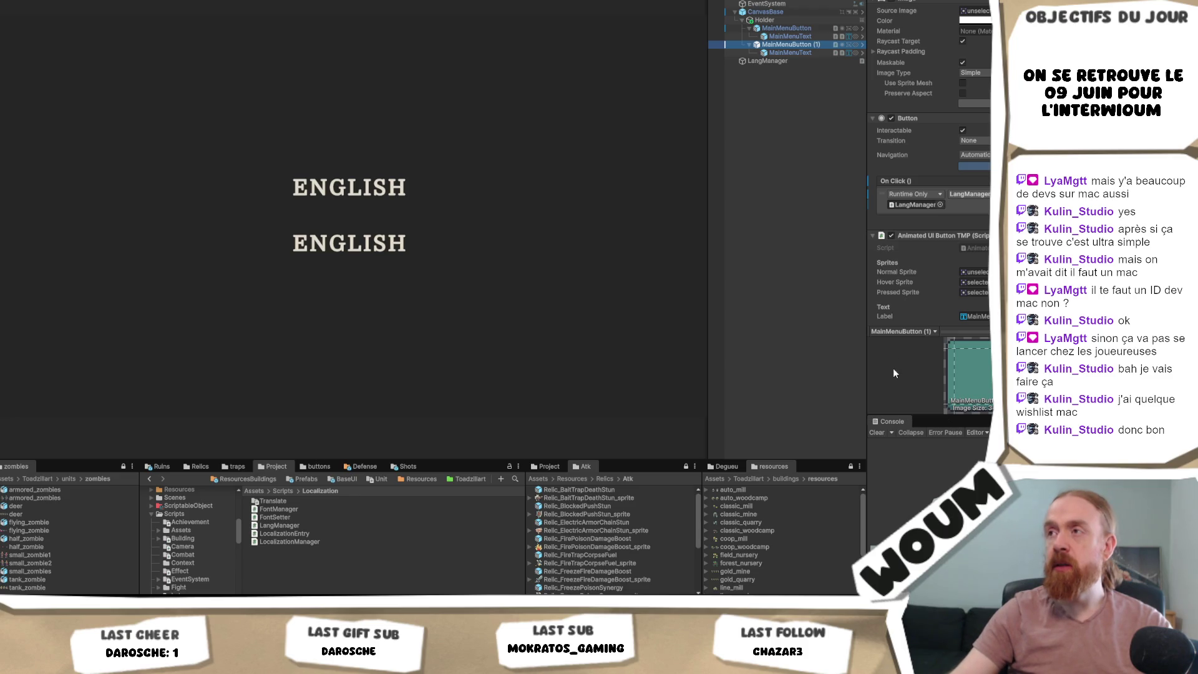
{"action": "left_click", "coordinate": [803, 28]}
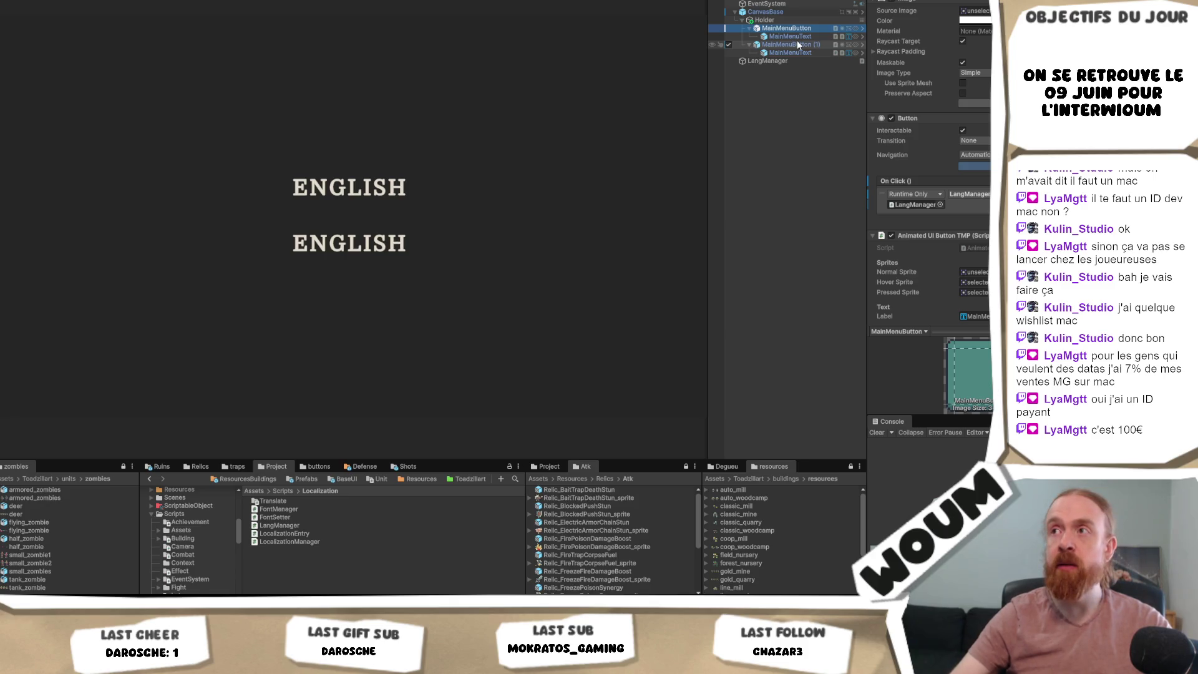
- Rename the first button to English and dismiss the prefab warning
{"action": "key", "text": "F2"}
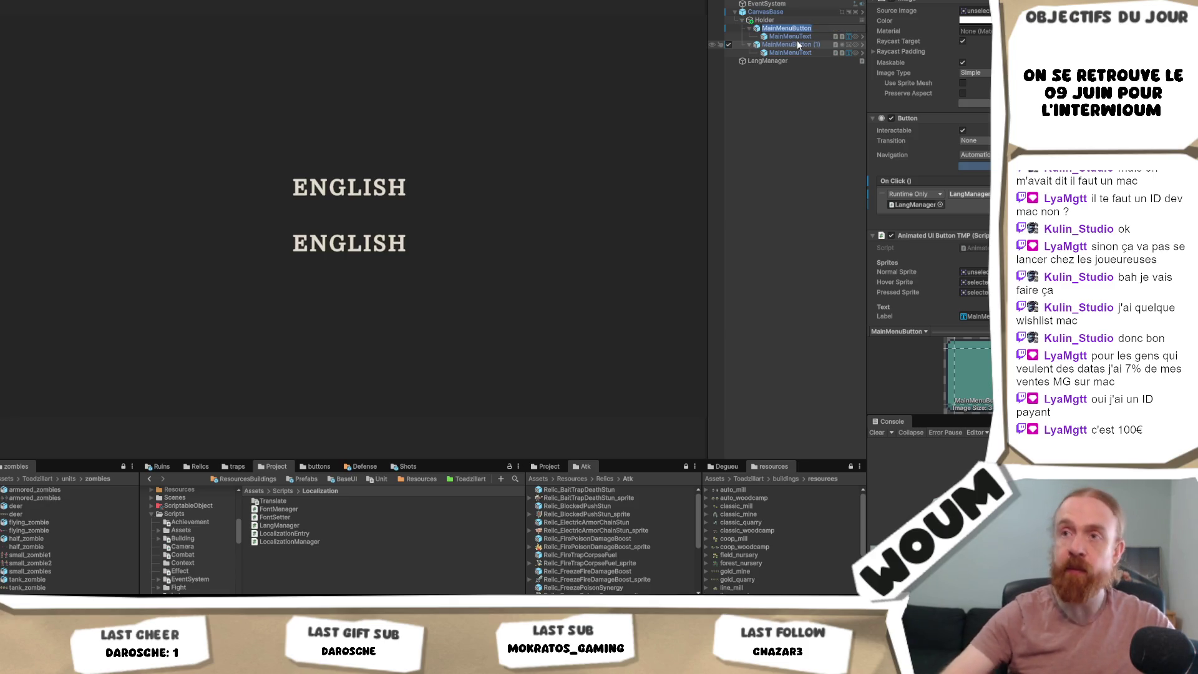
{"action": "type", "text": "English"}
{"action": "key", "text": "Return"}
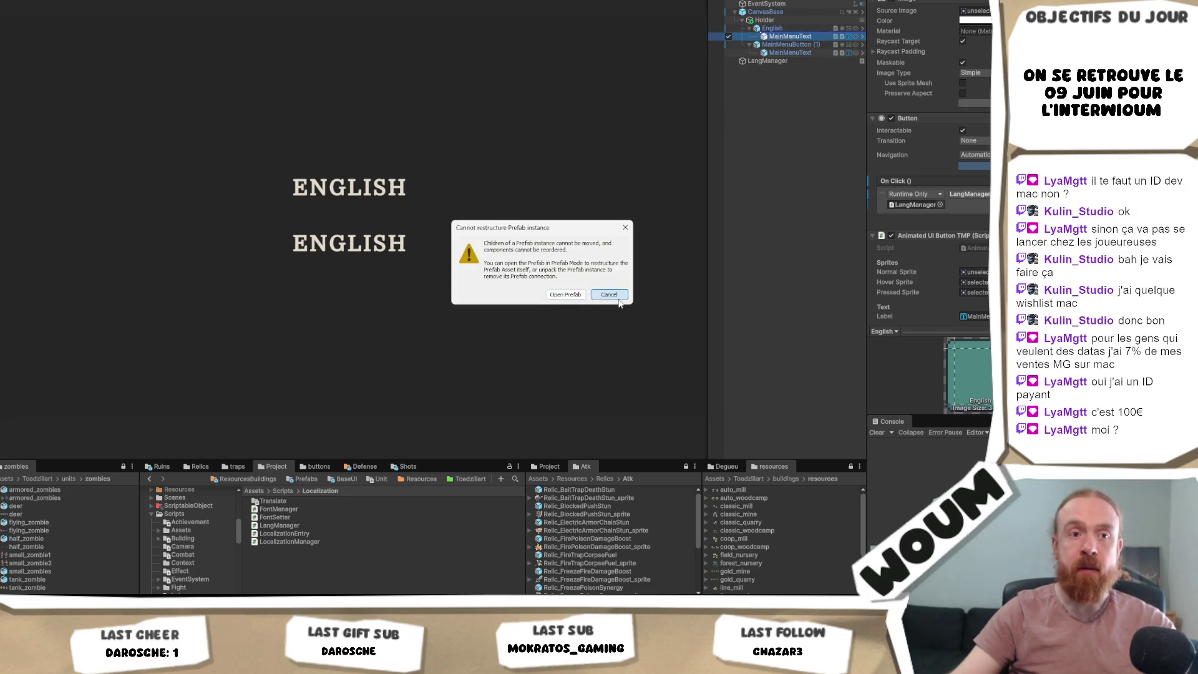
{"action": "left_click", "coordinate": [565, 294]}
- Rename the second button to French, then to Français
{"action": "left_click", "coordinate": [821, 45]}
{"action": "key", "text": "F2"}
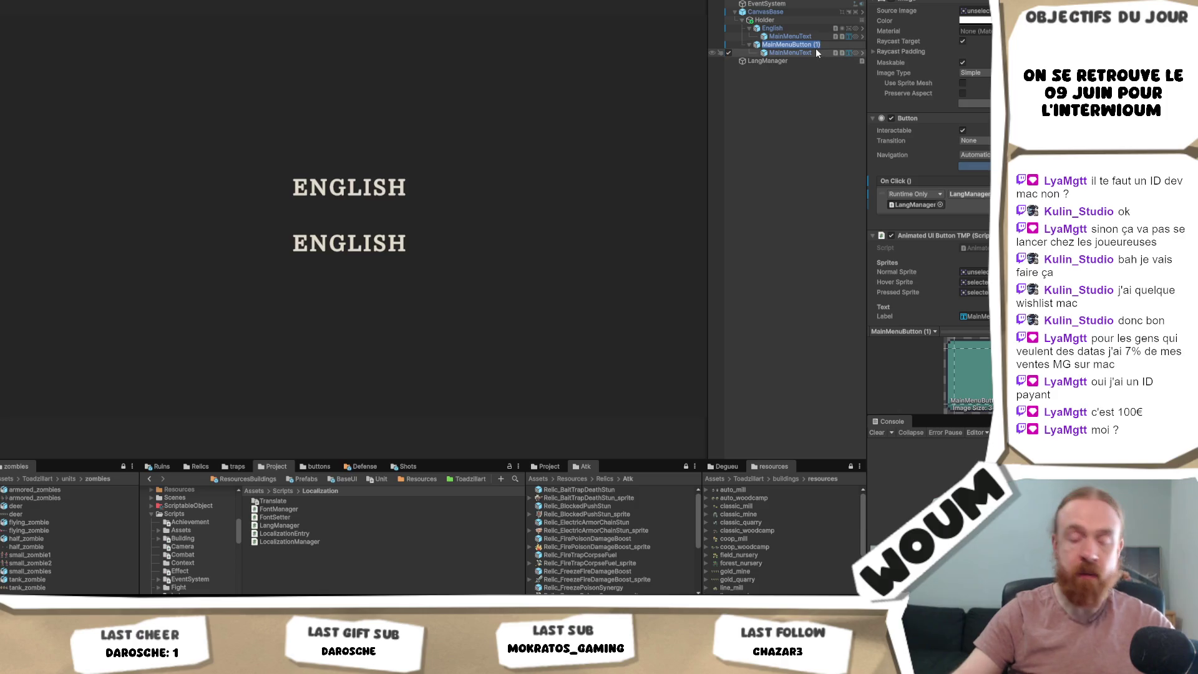
{"action": "type", "text": "French"}
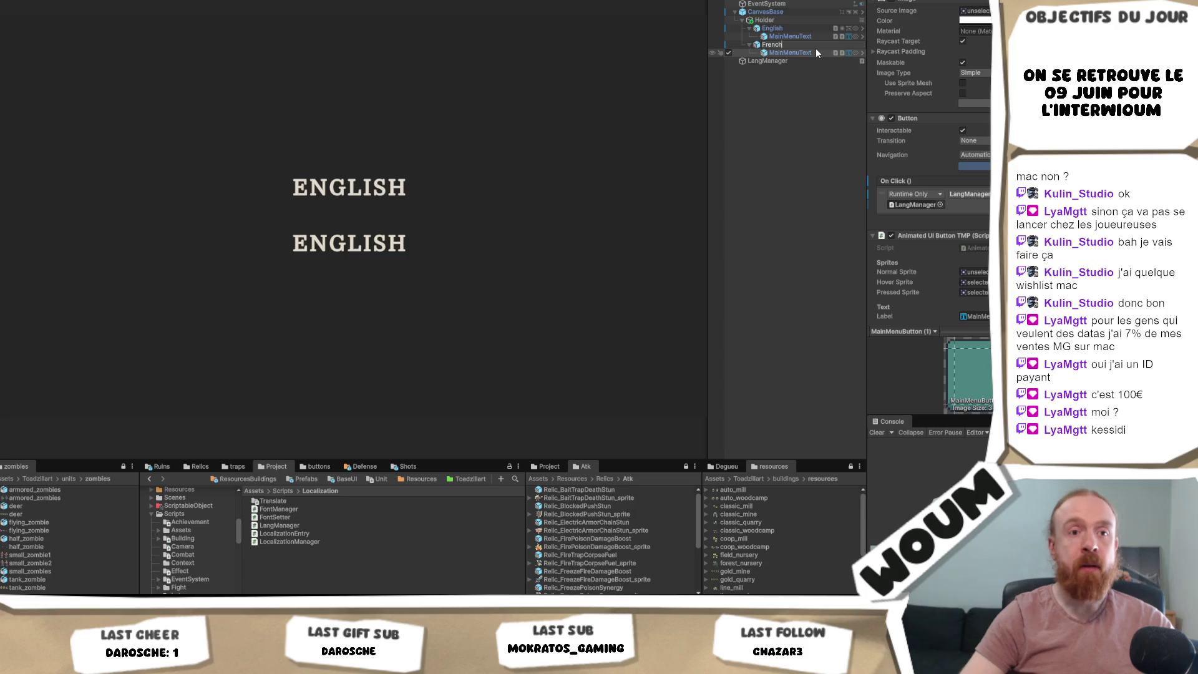
{"action": "key", "text": "Return"}
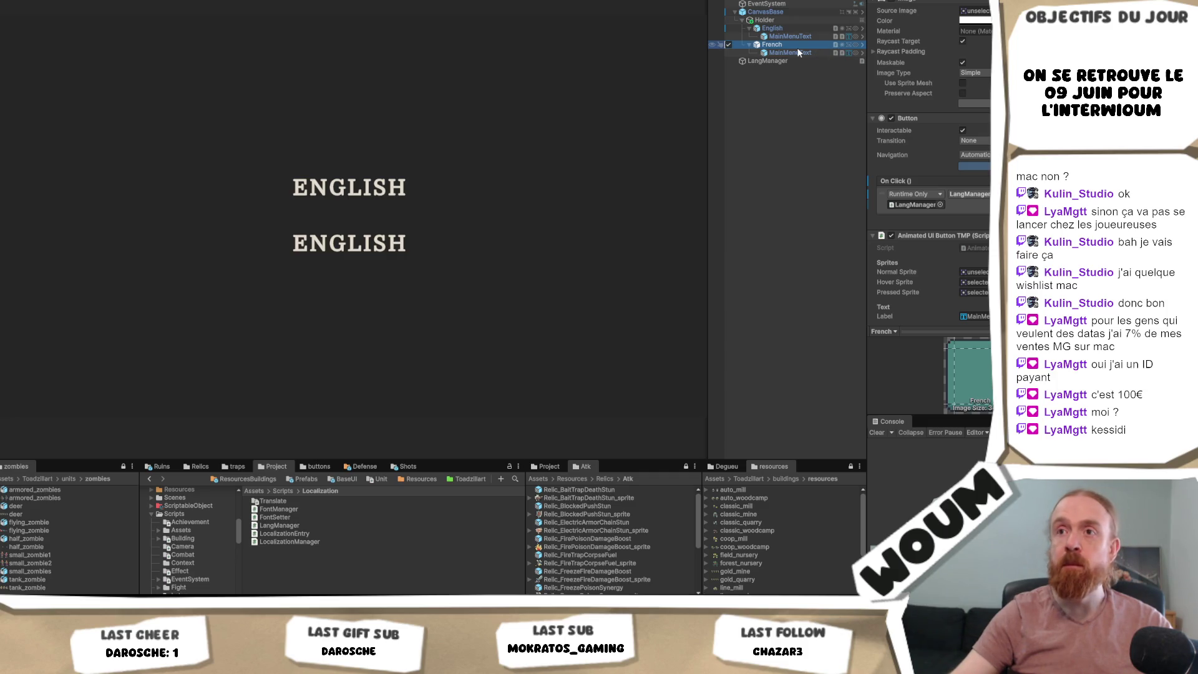
{"action": "left_click", "coordinate": [796, 47]}
{"action": "type", "text": "ançais"}
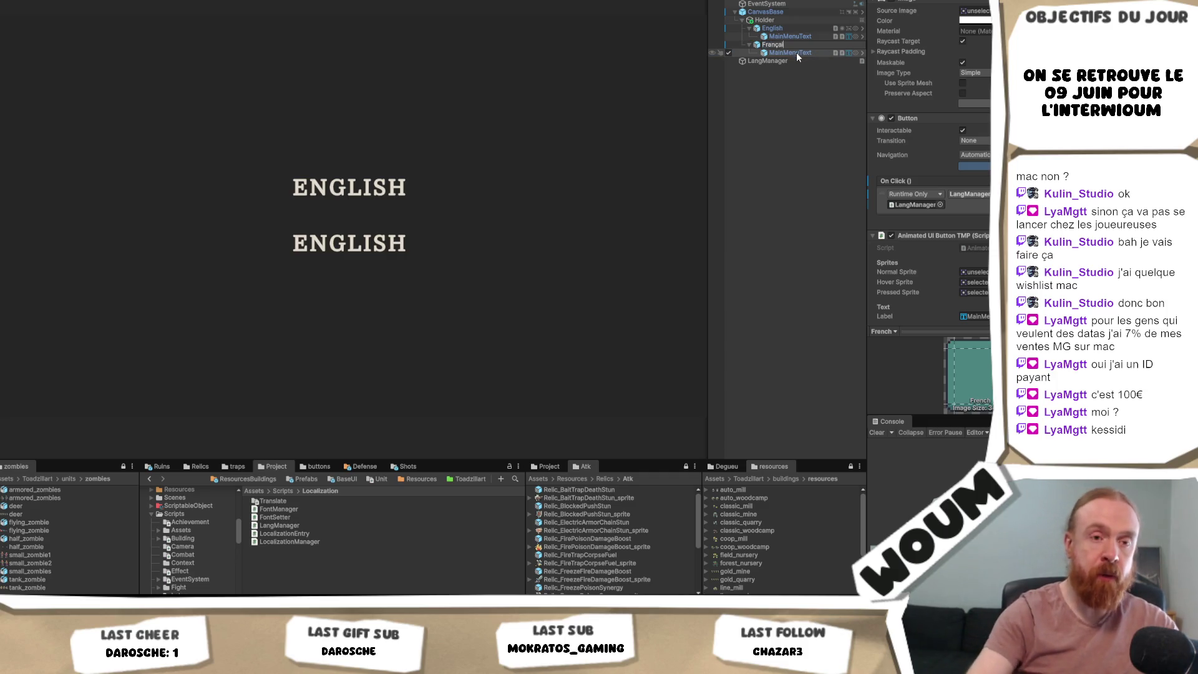
{"action": "key", "text": "Return"}
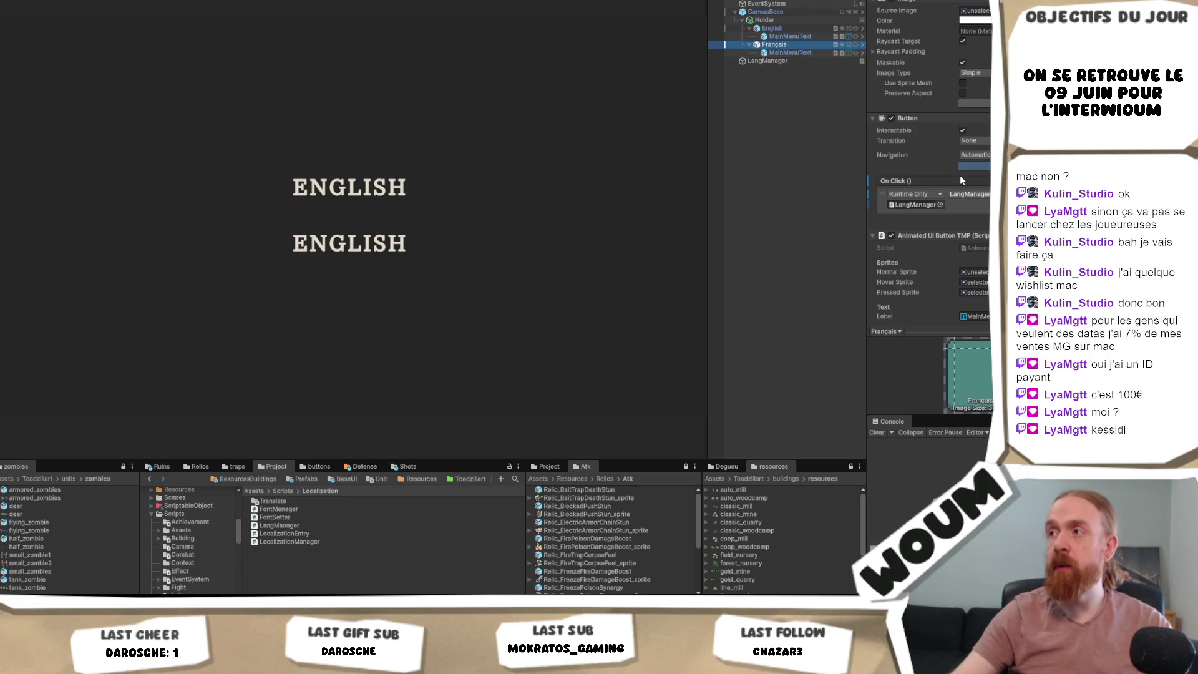
{"action": "left_click", "coordinate": [787, 52]}
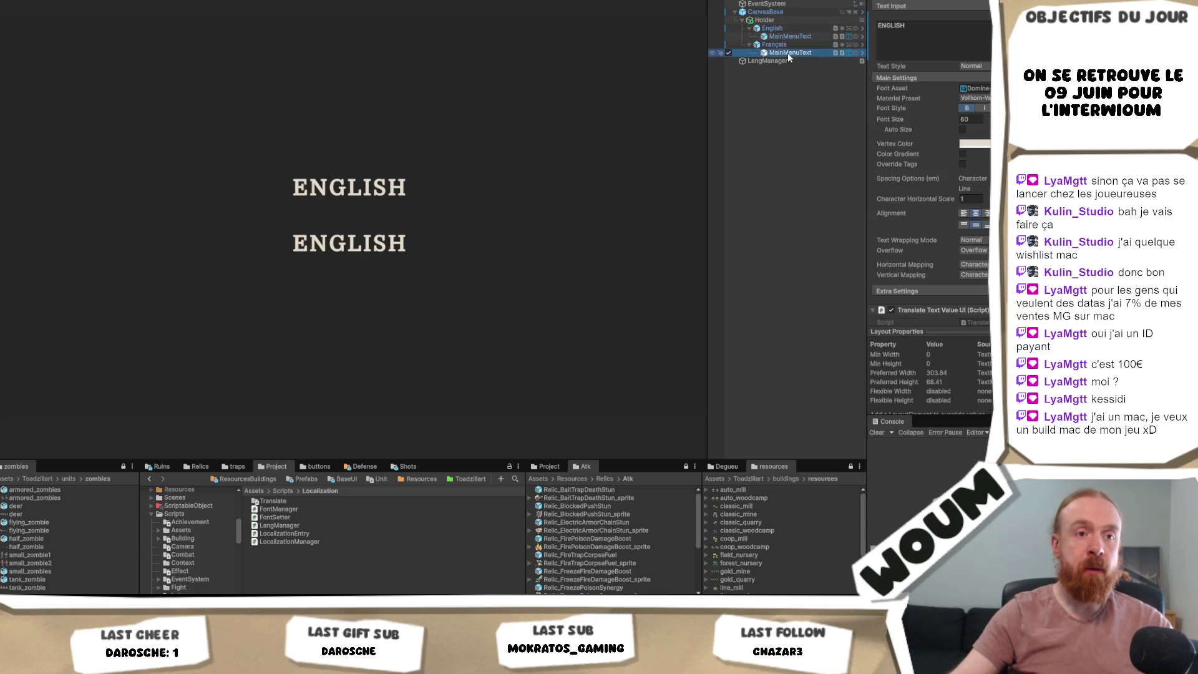
- Set the Français button's label text to Français, then test the English button in Play mode
{"action": "left_click", "coordinate": [989, 31]}
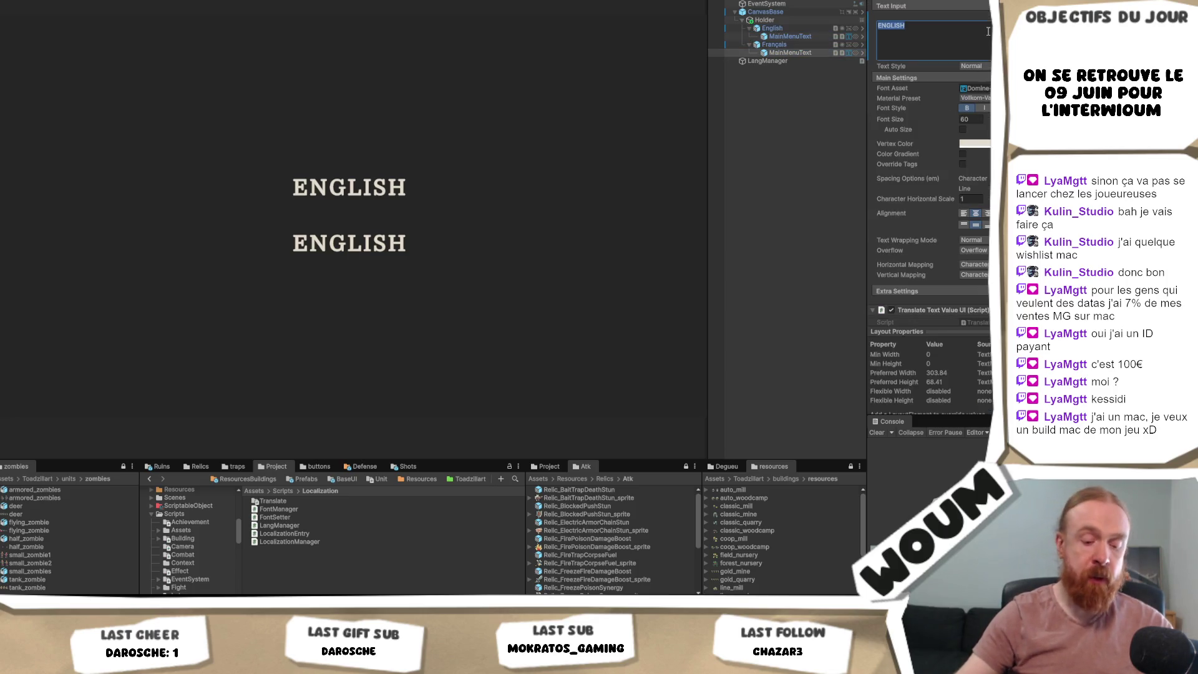
{"action": "type", "text": "FRan"}
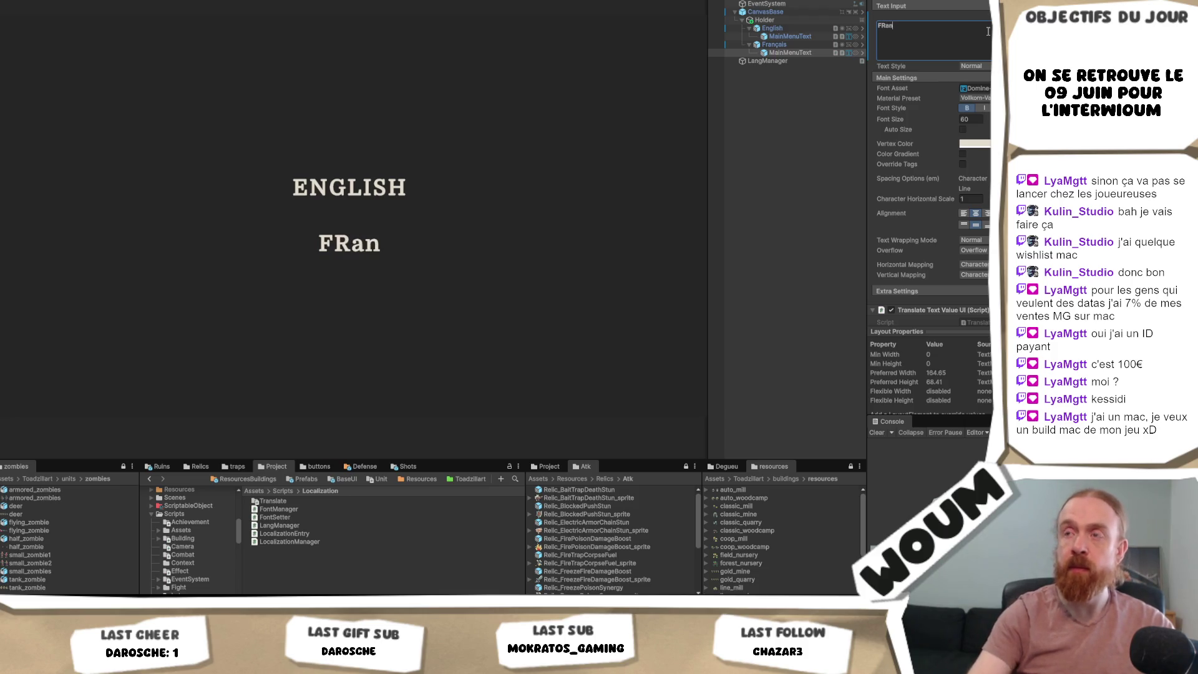
{"action": "key", "text": "ctrl+a"}
{"action": "key", "text": "BackSpace"}
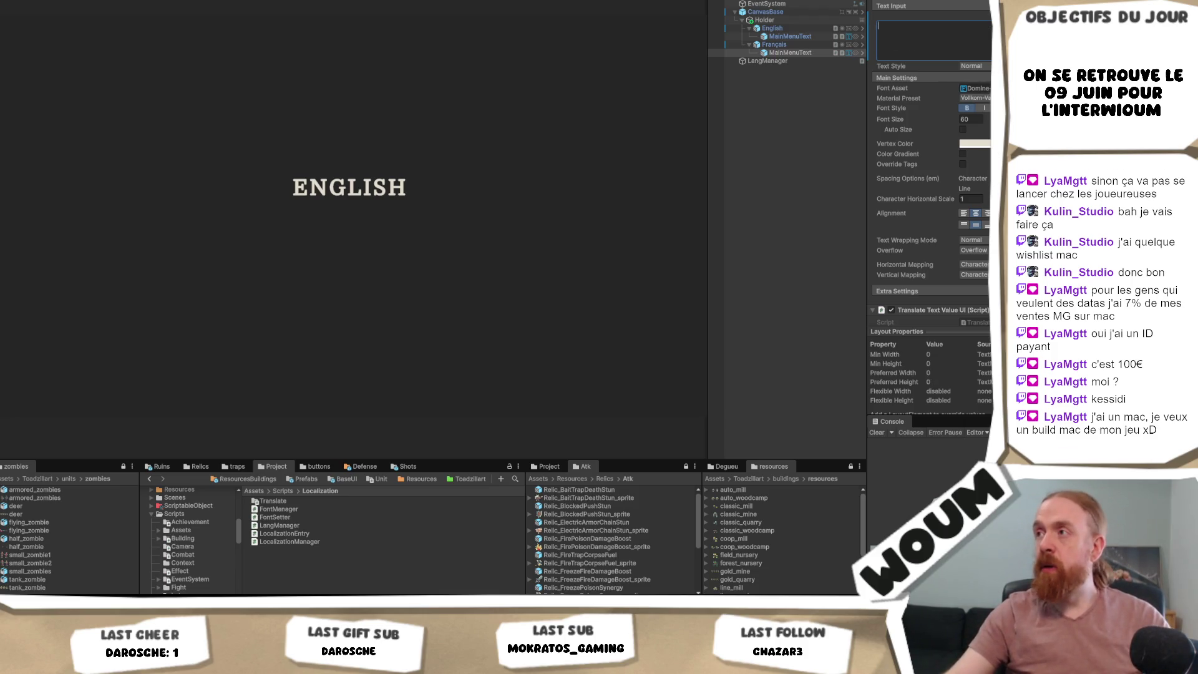
{"action": "left_click", "coordinate": [791, 34]}
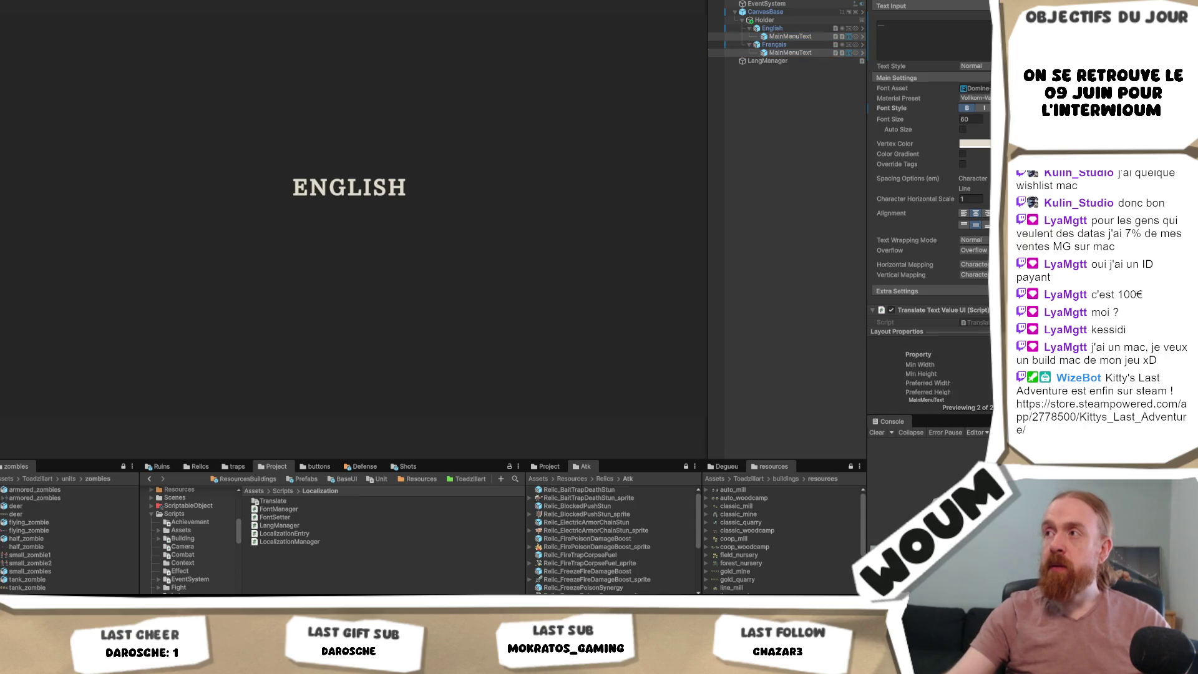
{"action": "left_click", "coordinate": [807, 53]}
{"action": "left_click", "coordinate": [989, 34]}
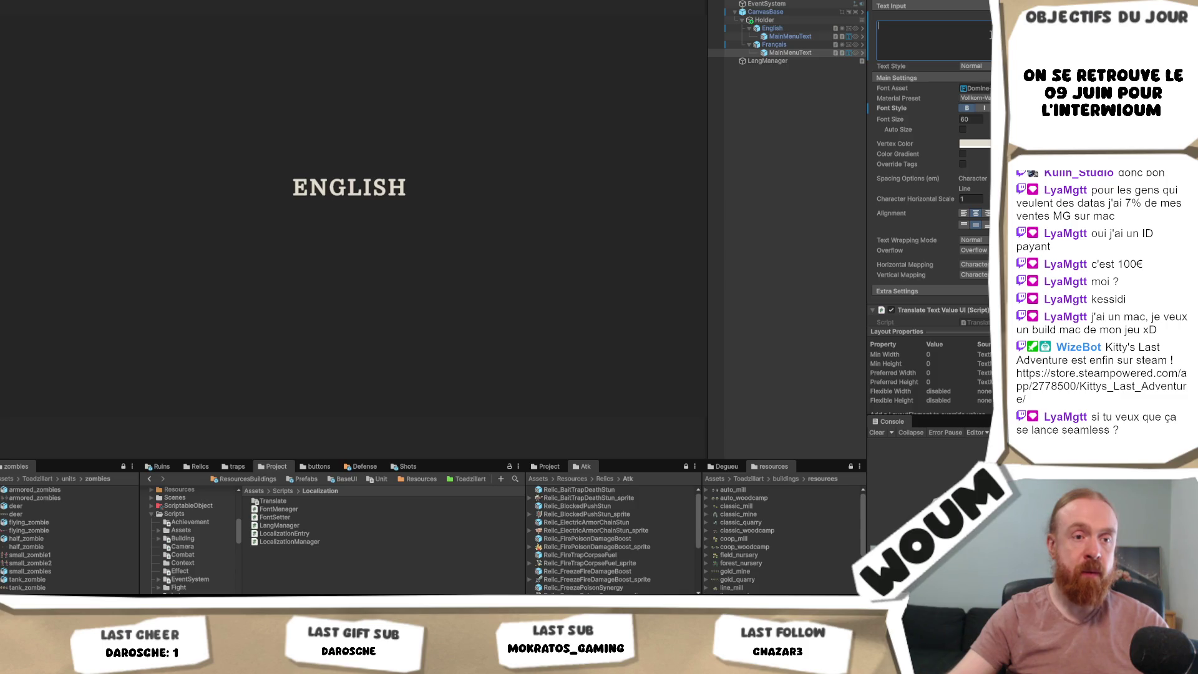
{"action": "type", "text": "Français"}
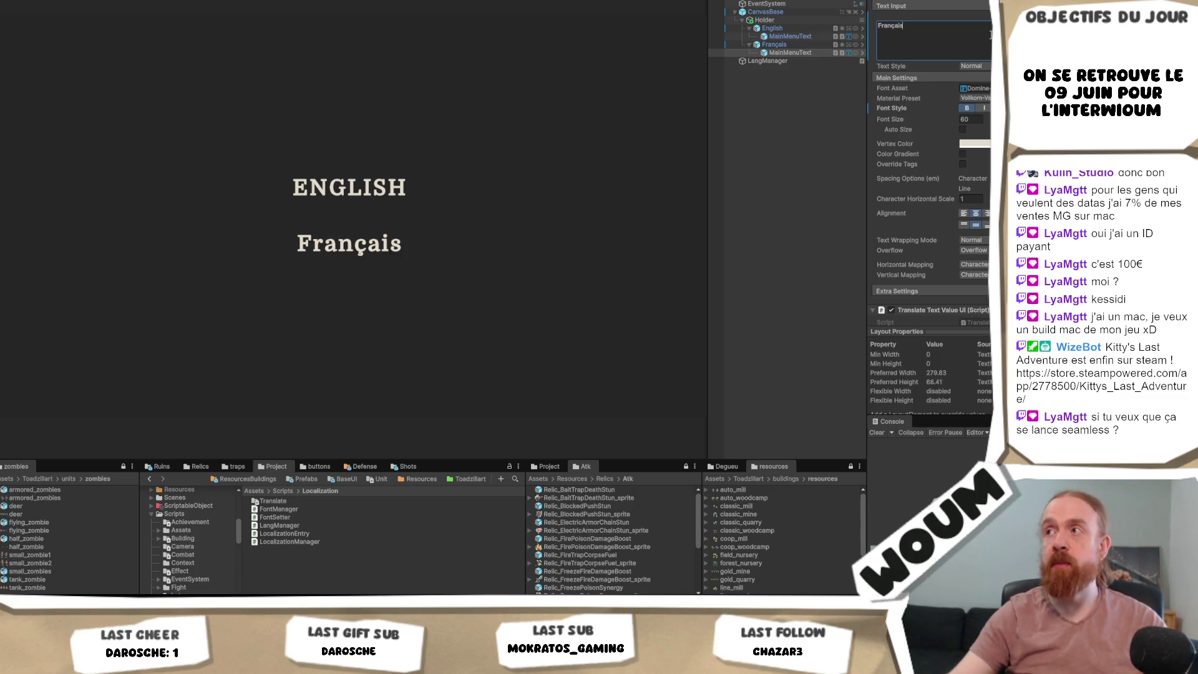
{"action": "left_click", "coordinate": [802, 53]}
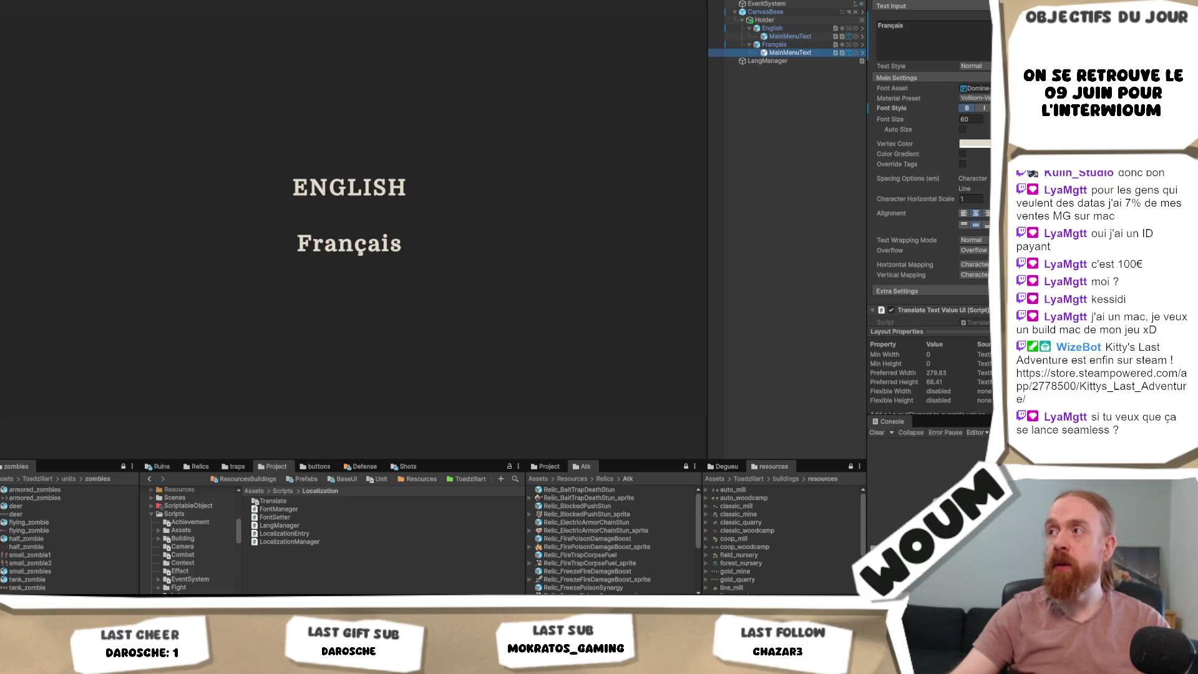
{"action": "left_click", "coordinate": [570, 131]}
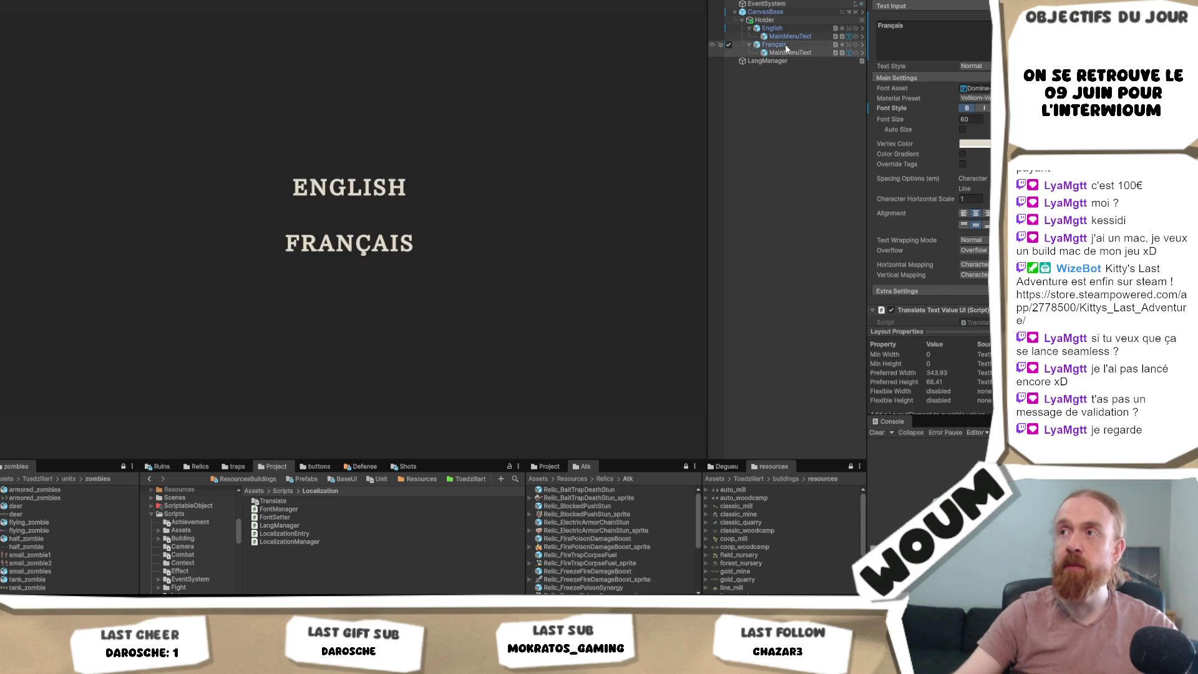
{"action": "left_click", "coordinate": [831, 130]}
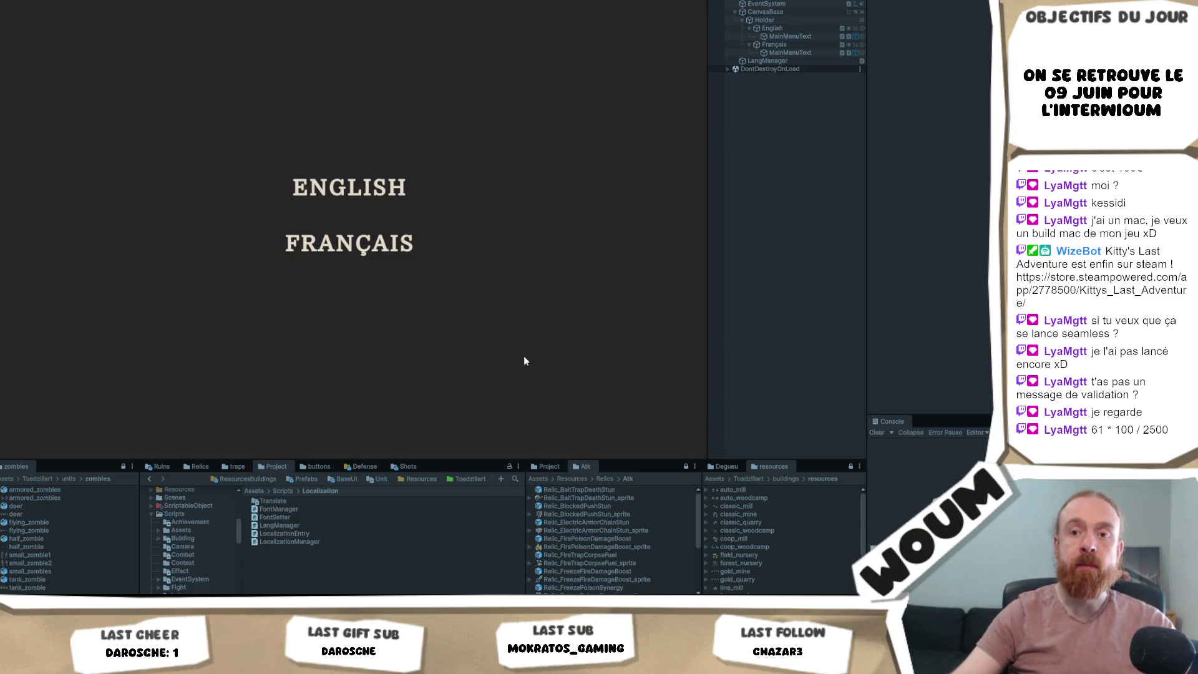
{"action": "left_click", "coordinate": [358, 196]}
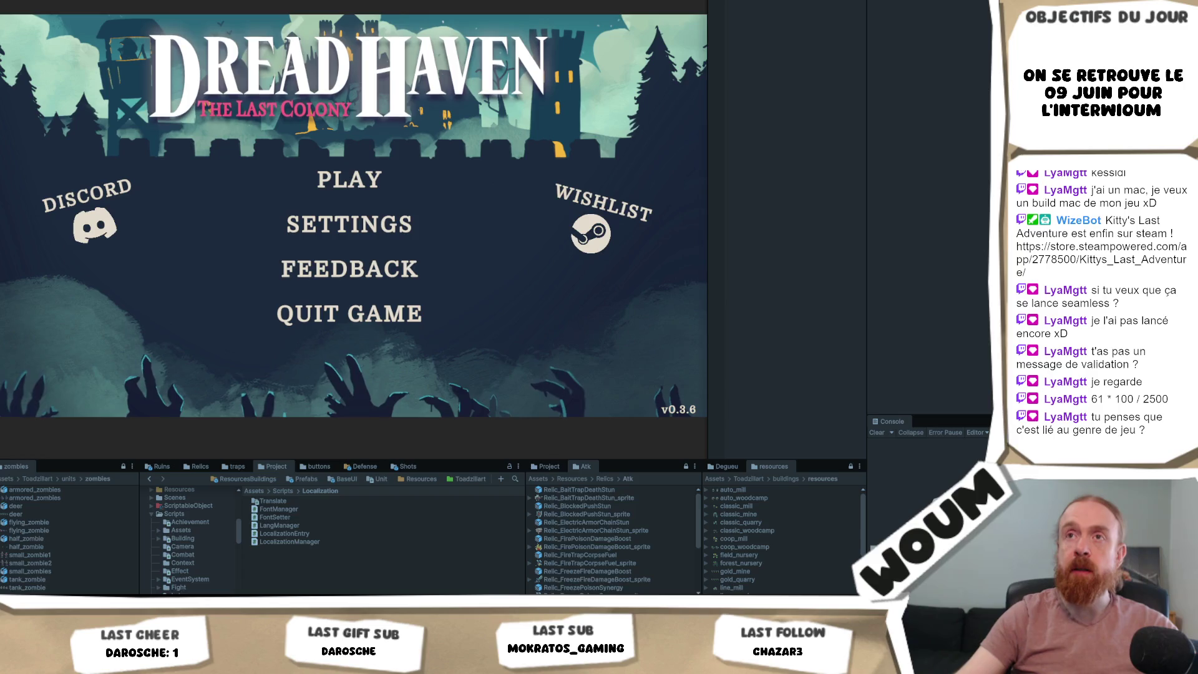
- Exit Play mode and inspect the Français, English and LangManager objects
{"action": "key", "text": "ctrl+p"}
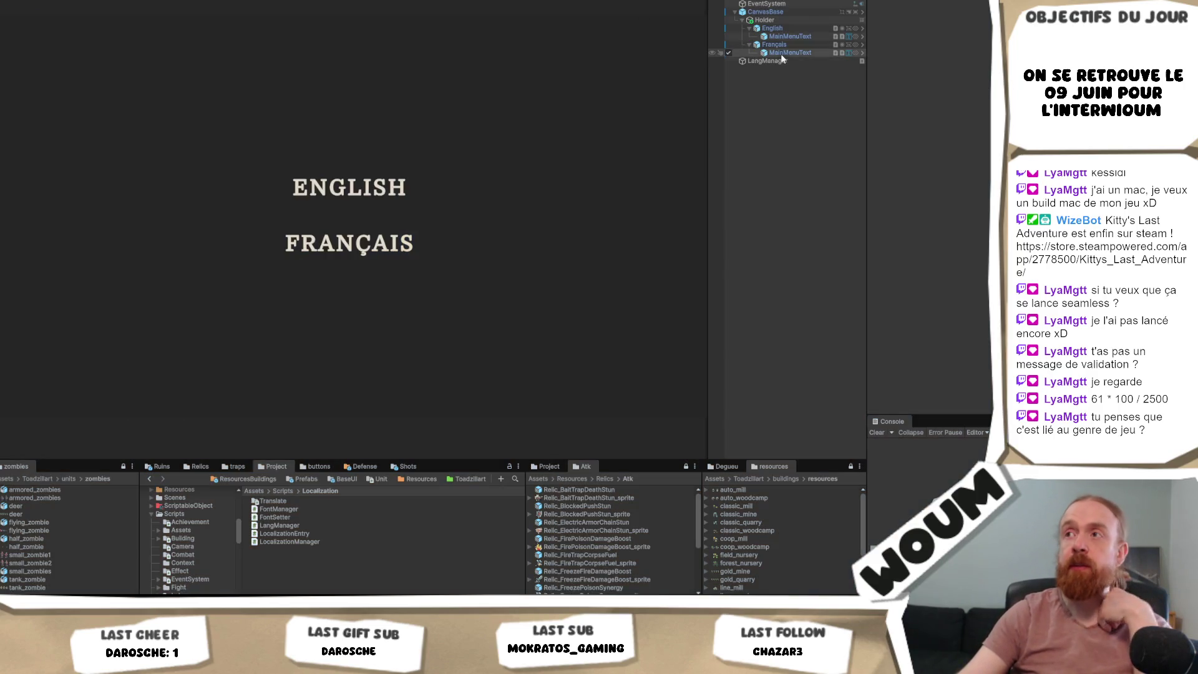
{"action": "left_click", "coordinate": [795, 45]}
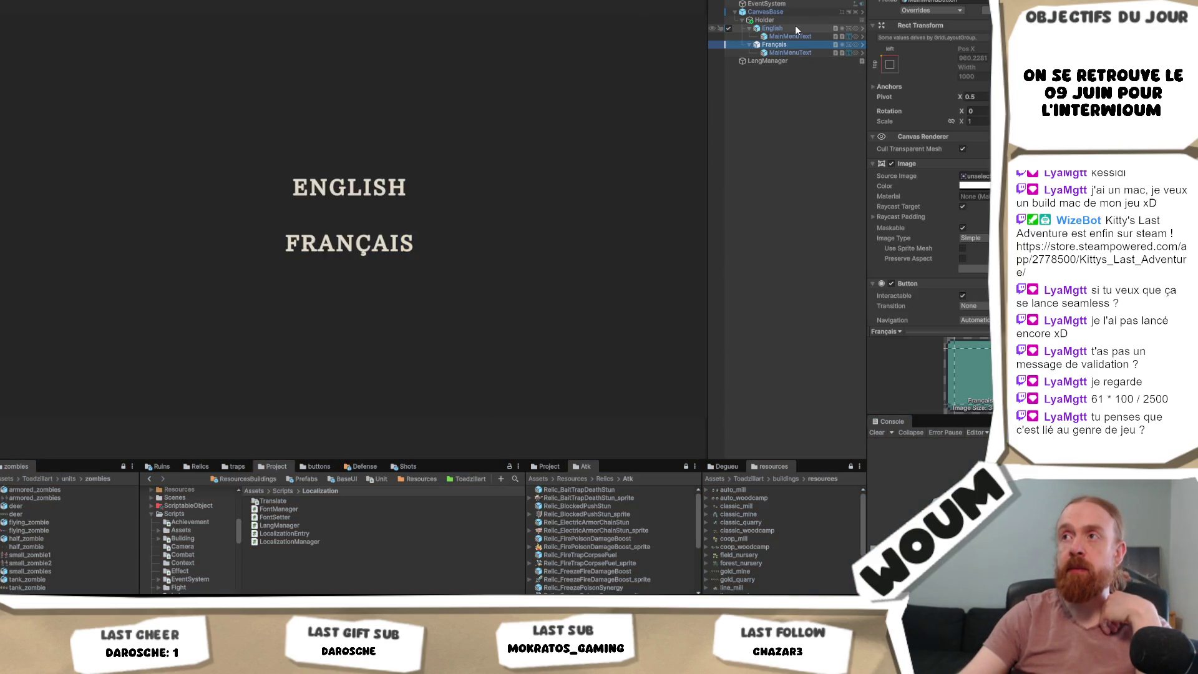
{"action": "left_click", "coordinate": [795, 28]}
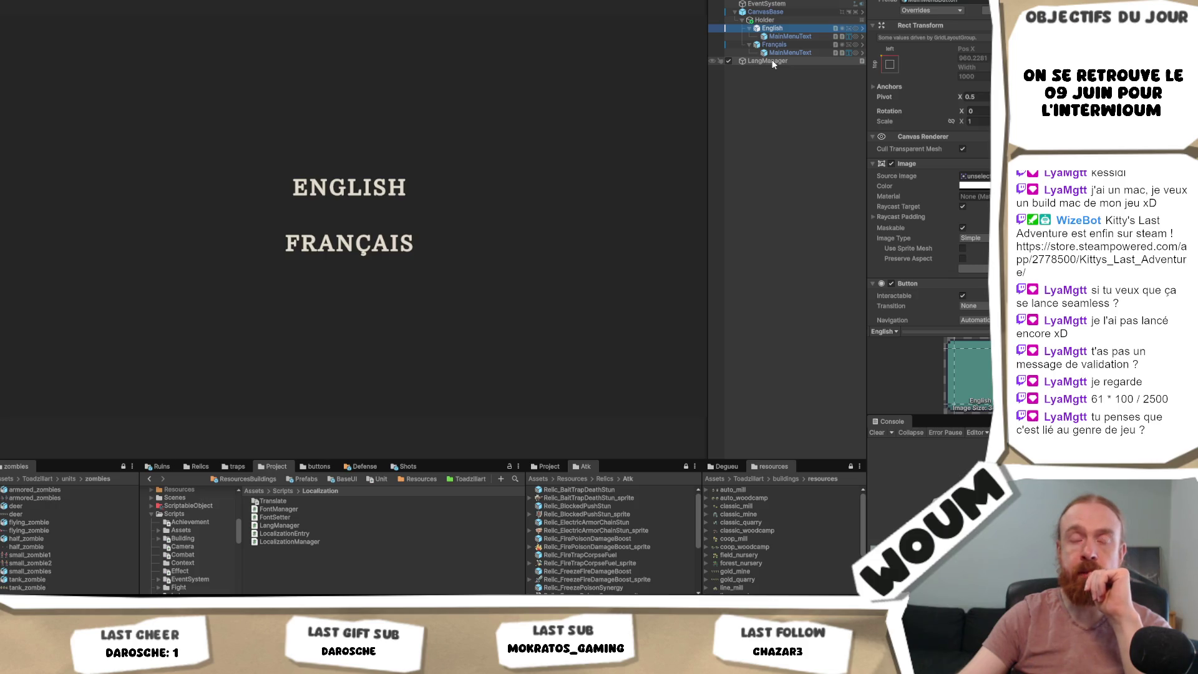
{"action": "left_click", "coordinate": [772, 62]}
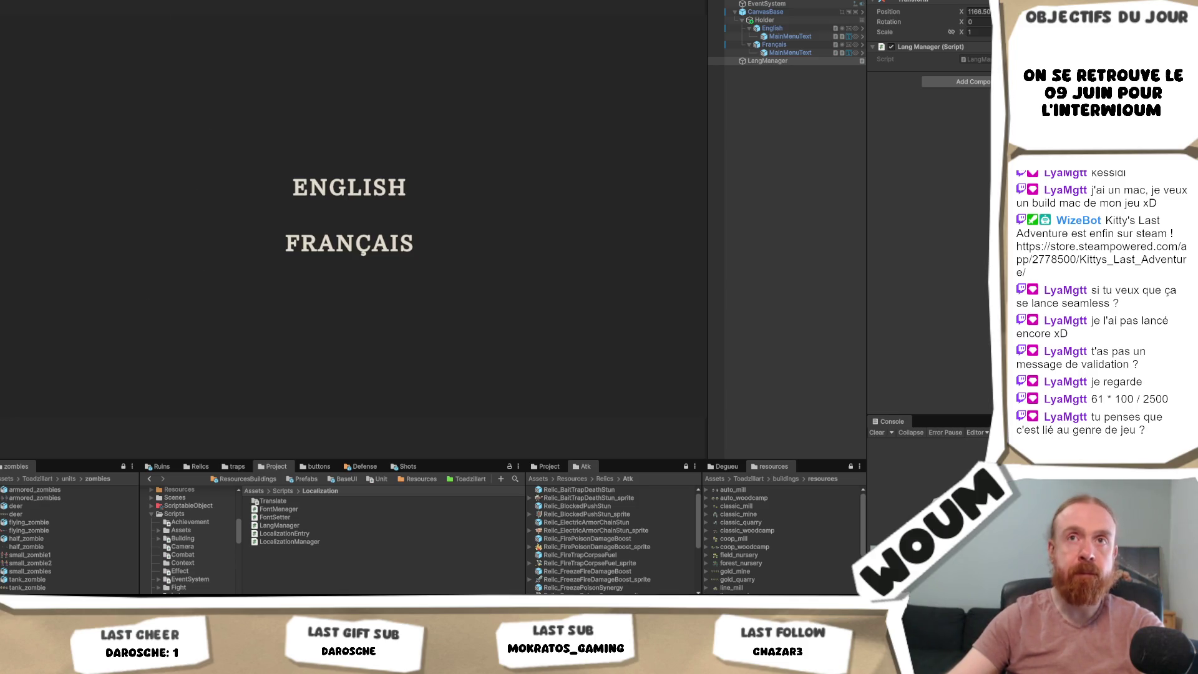
{"action": "key", "text": "alt+f"}
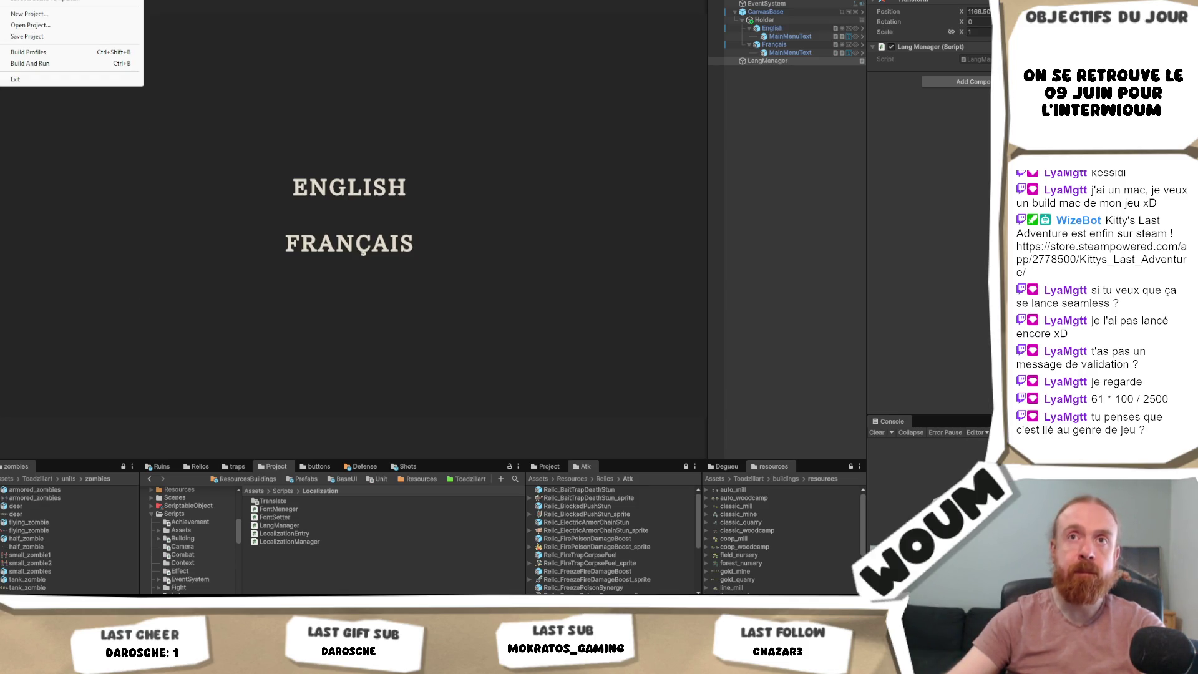
- Open the Dread Haven main menu scene and expand its main canvas
{"action": "mouse_move", "coordinate": [75, 1]}
{"action": "left_click", "coordinate": [193, 4]}
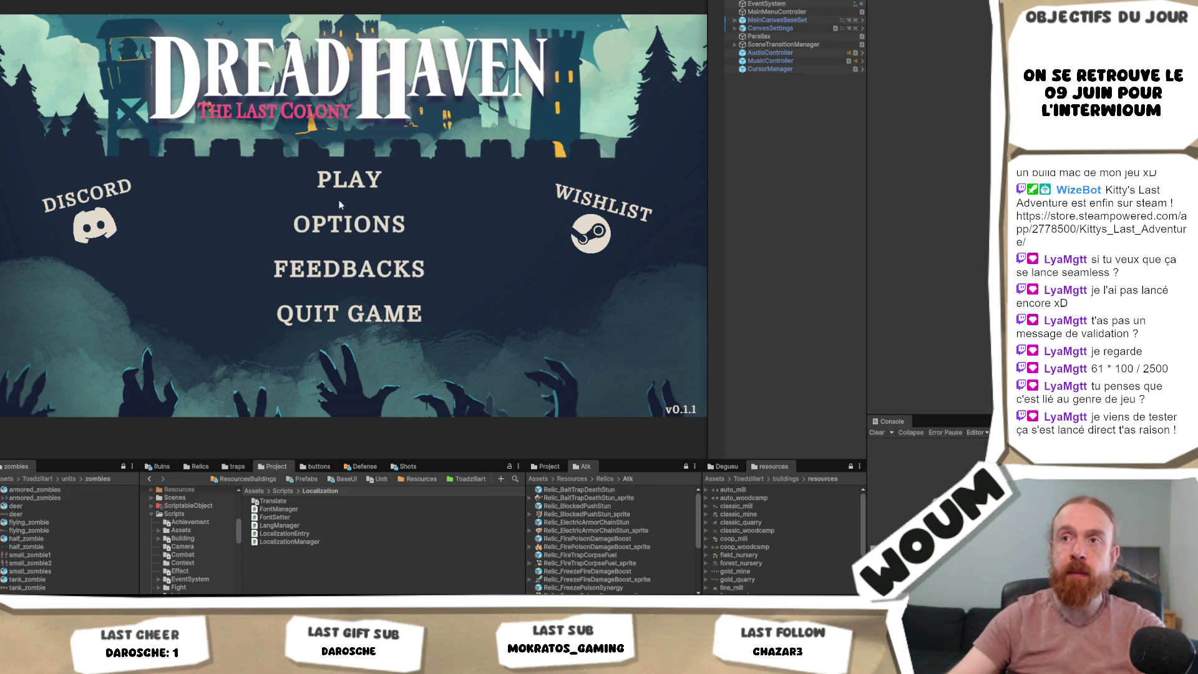
{"action": "left_click", "coordinate": [734, 20]}
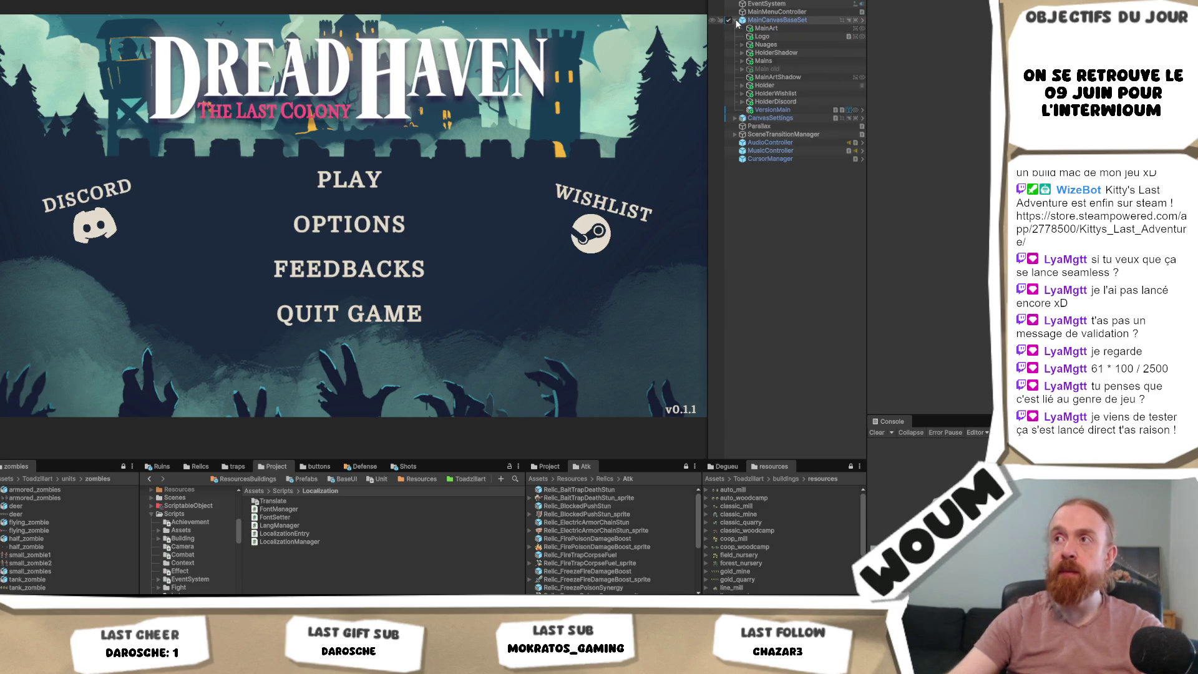
{"action": "left_click", "coordinate": [742, 53]}
{"action": "left_click", "coordinate": [742, 53]}
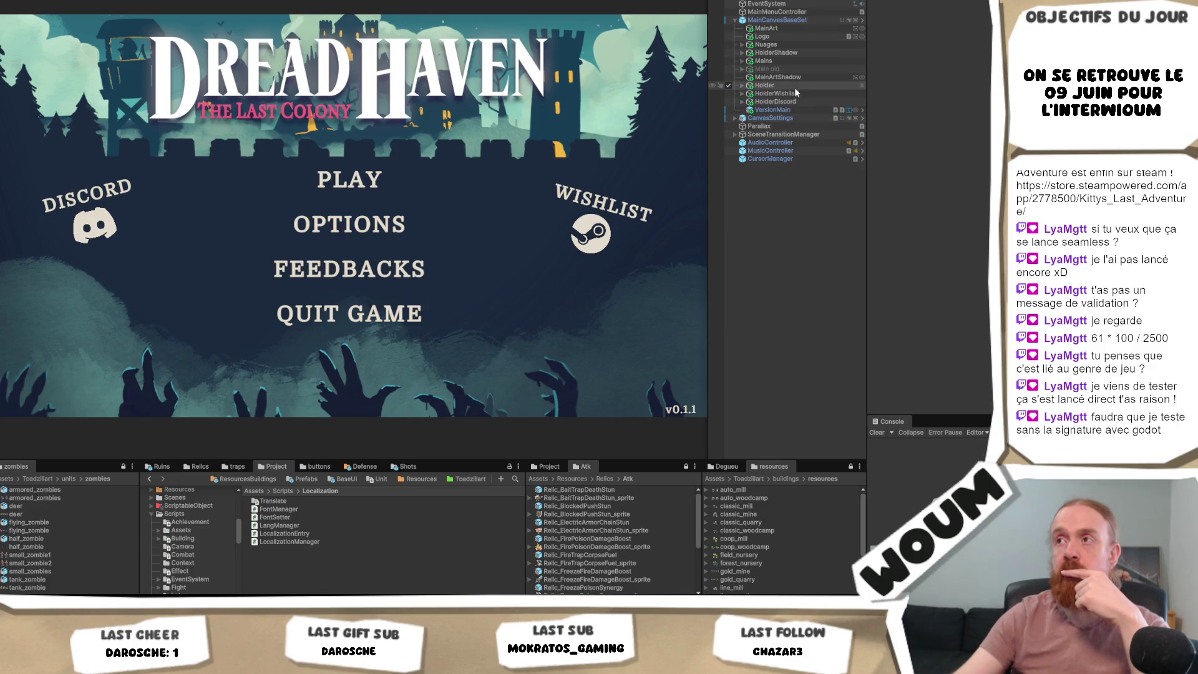
- Select SceneTransitionManager and expand it to reveal TransitionCanvas
{"action": "left_click", "coordinate": [792, 134]}
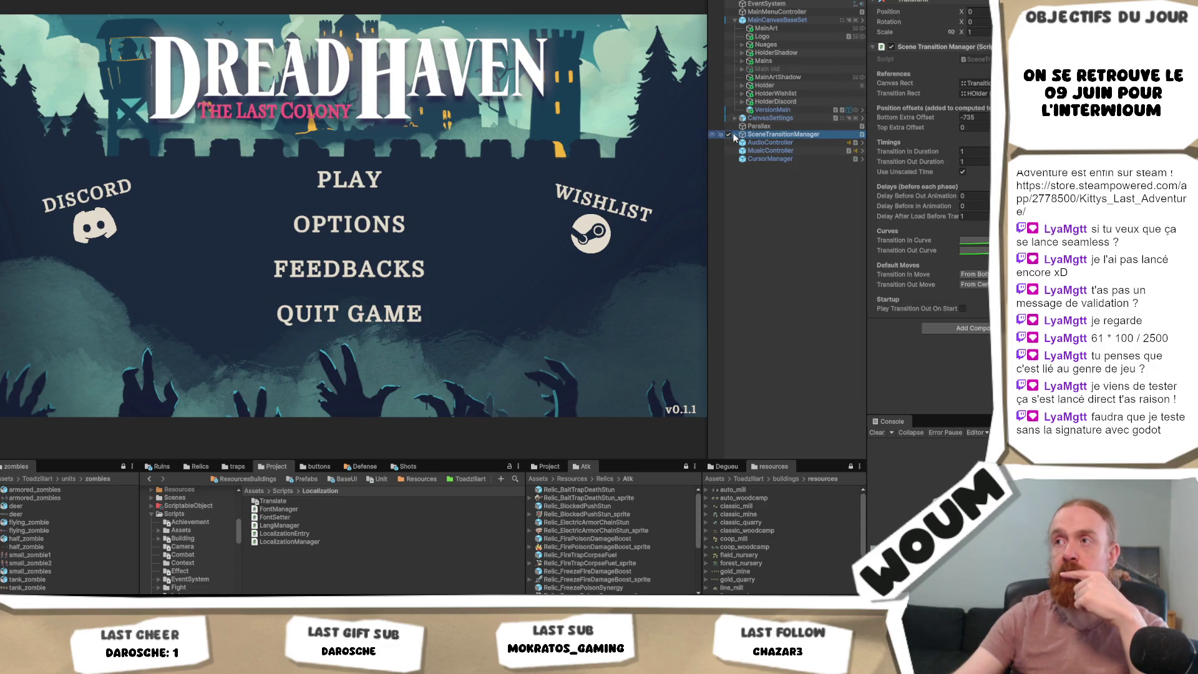
{"action": "left_click", "coordinate": [735, 134]}
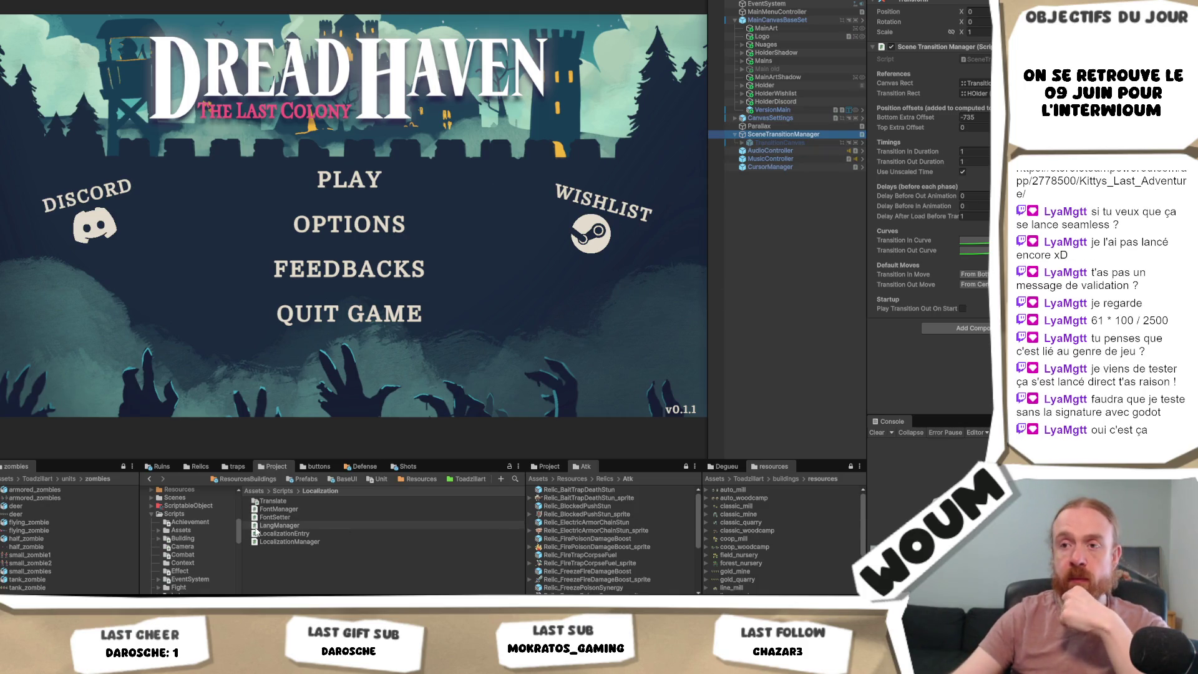
{"action": "left_click", "coordinate": [307, 479]}
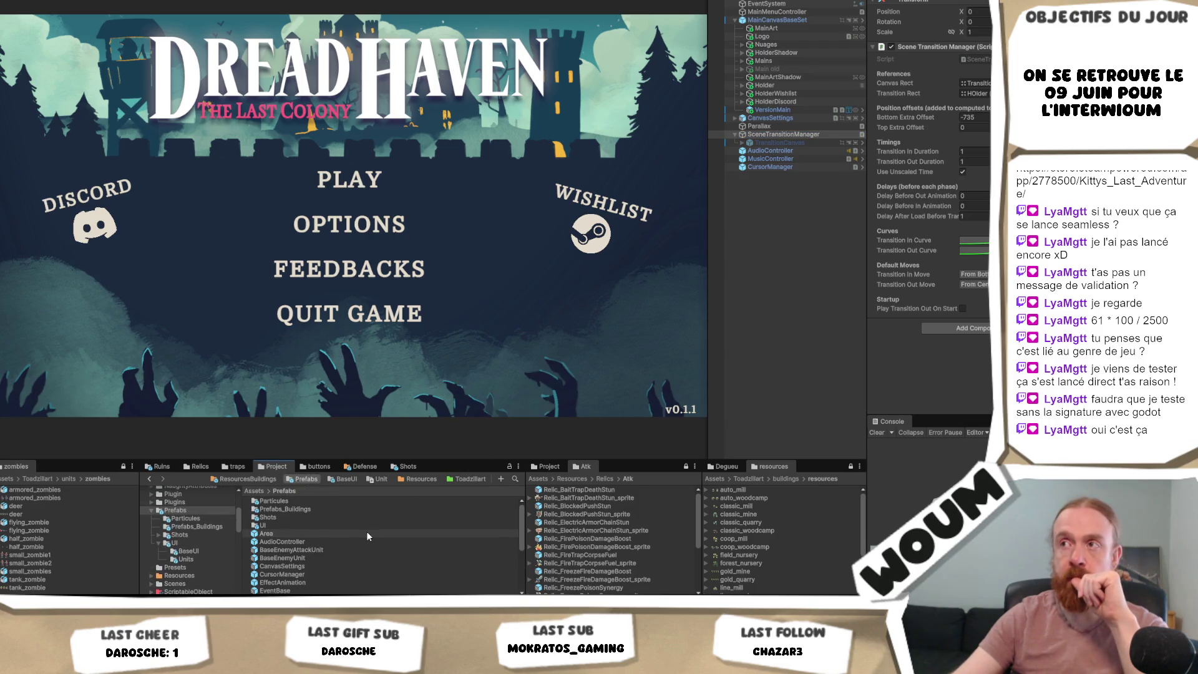
- Drag SceneTransitionManager from the Hierarchy into the Prefabs folder to create its prefab
{"action": "scroll", "coordinate": [353, 533], "scroll_direction": "down", "scroll_amount": 5}
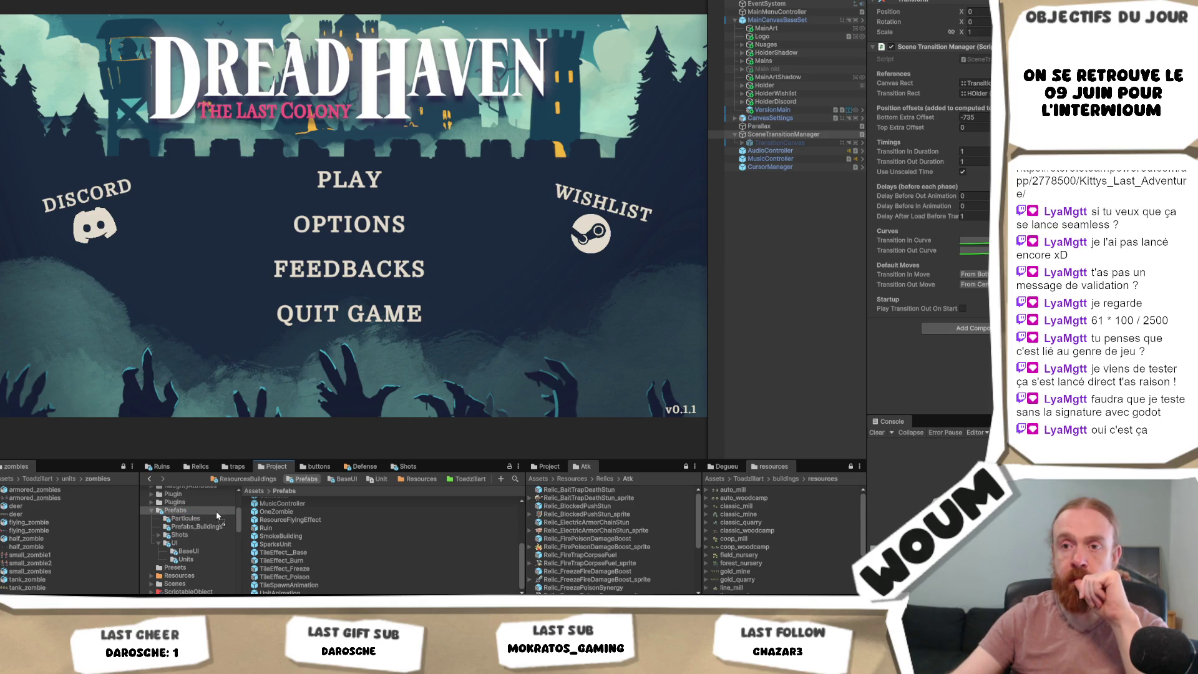
{"action": "left_click_drag", "start_coordinate": [218, 515], "coordinate": [218, 514]}
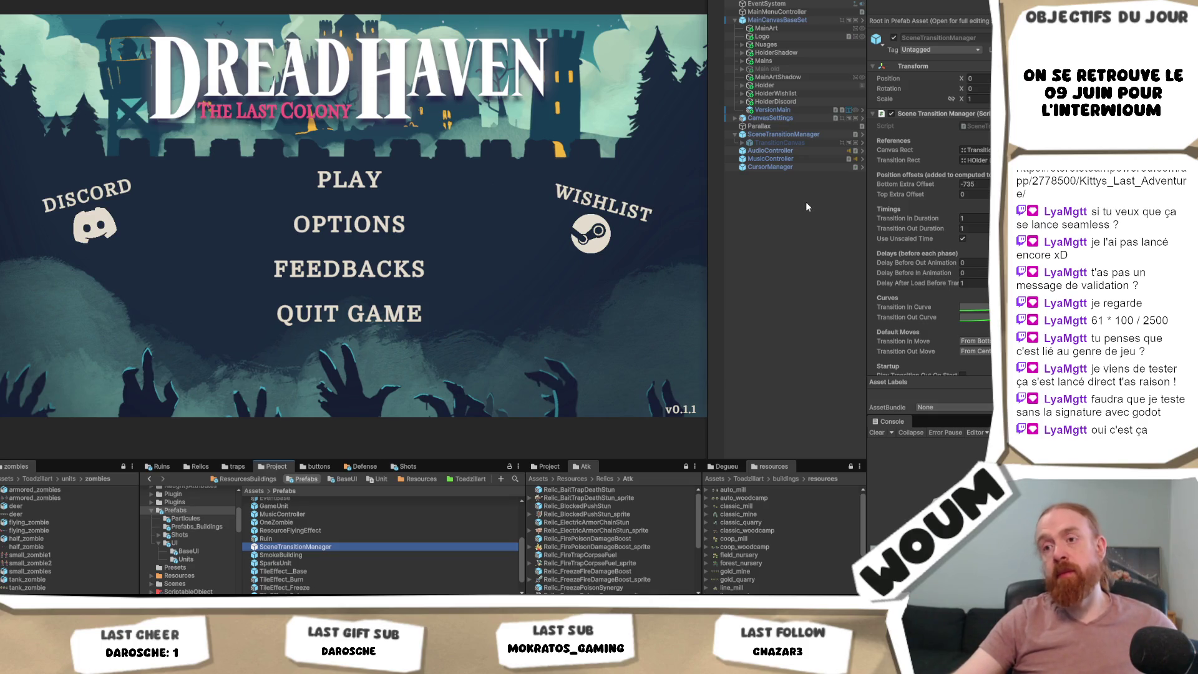
{"action": "left_click", "coordinate": [790, 277]}
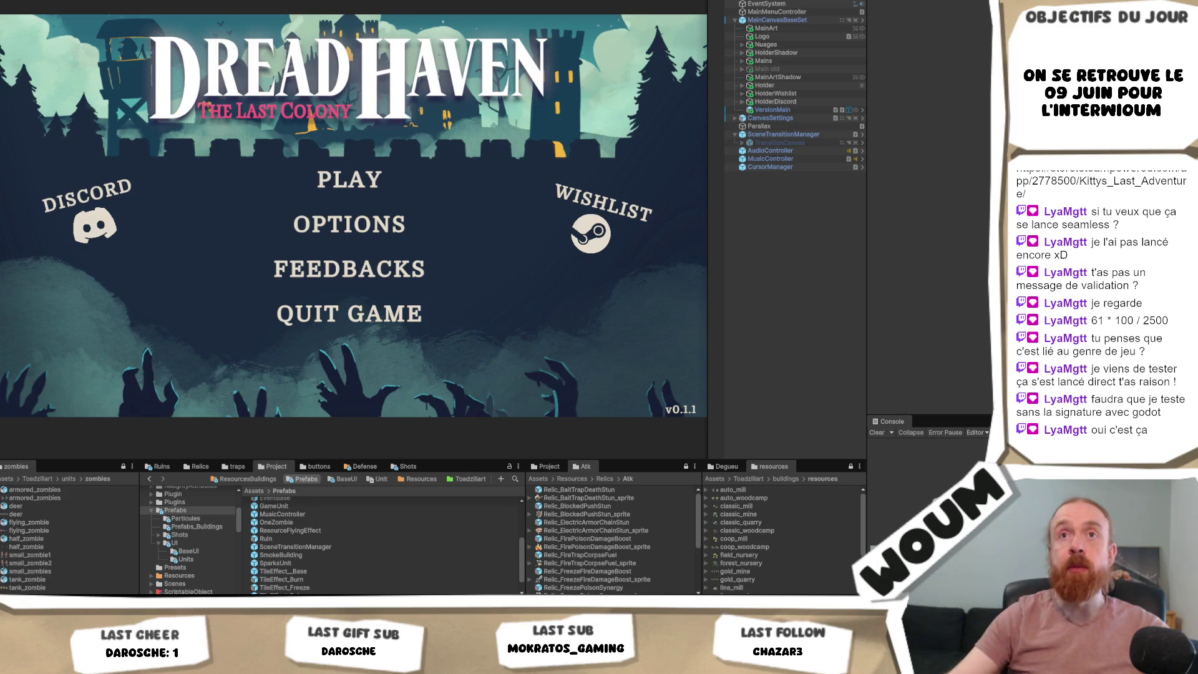
- Open the English/Français language selection scene from the recent scenes list
{"action": "left_click", "coordinate": [28, 2]}
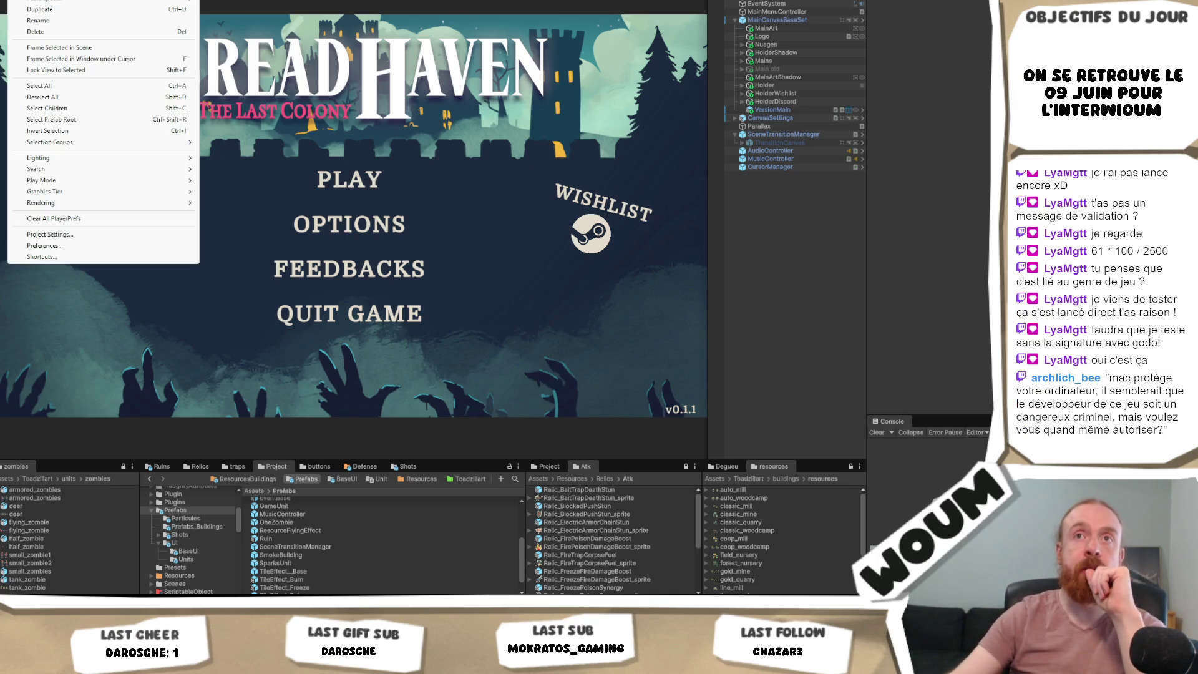
{"action": "mouse_move", "coordinate": [62, 0]}
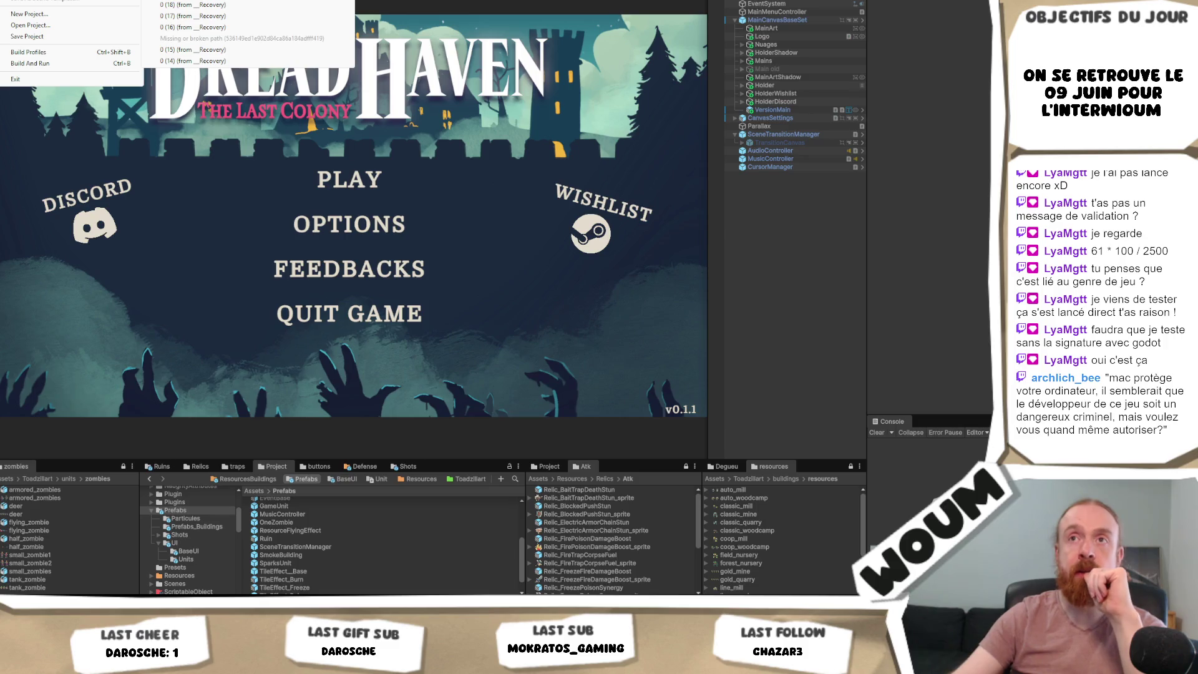
{"action": "left_click", "coordinate": [194, 4]}
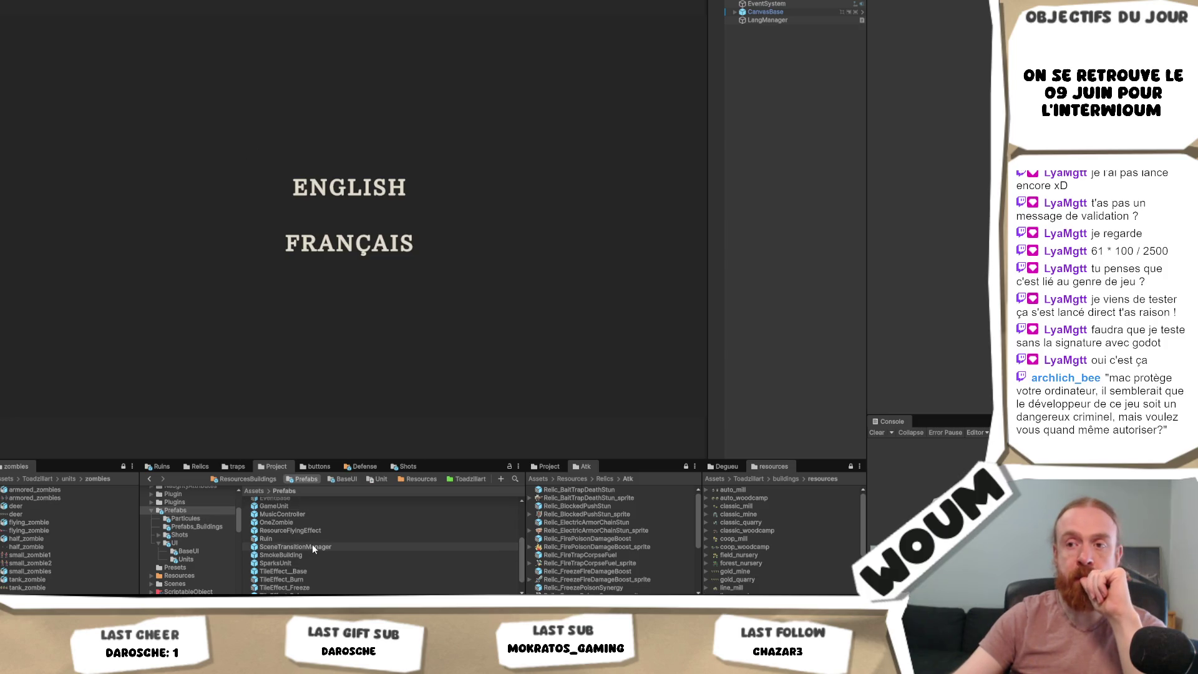
- Add a SceneTransitionManager prefab instance to the scene and enter Play mode
{"action": "left_click_drag", "start_coordinate": [793, 80], "coordinate": [795, 75]}
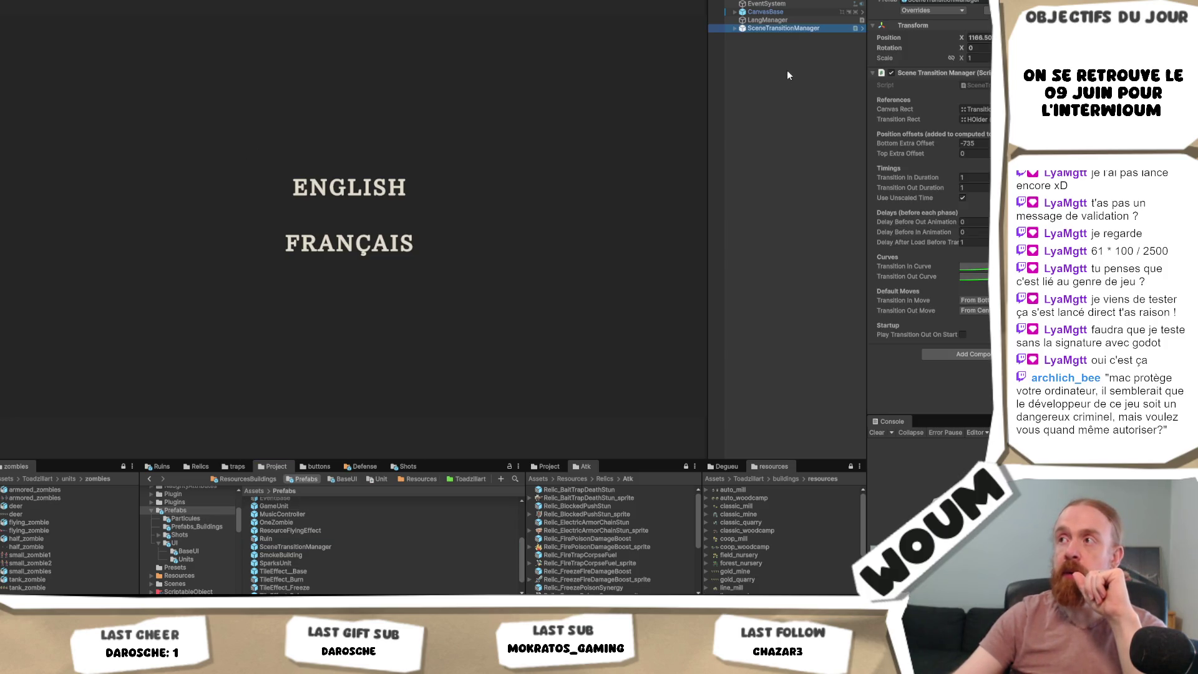
{"action": "left_click", "coordinate": [586, 87]}
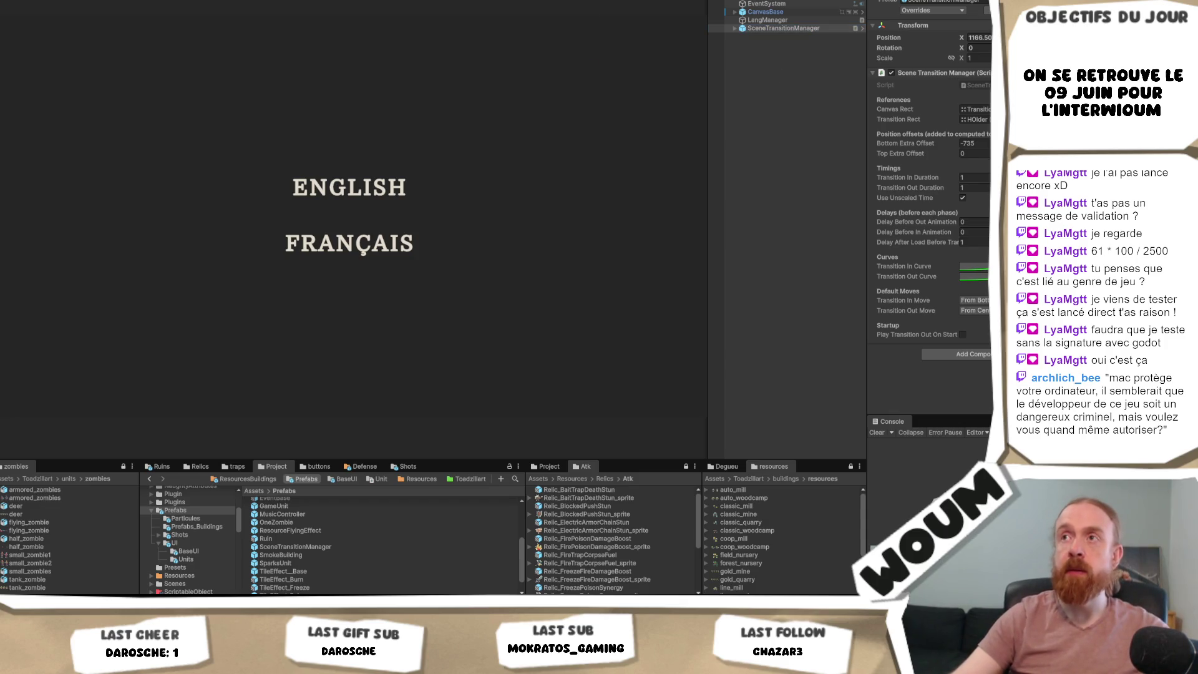
{"action": "key", "text": "ctrl+p"}
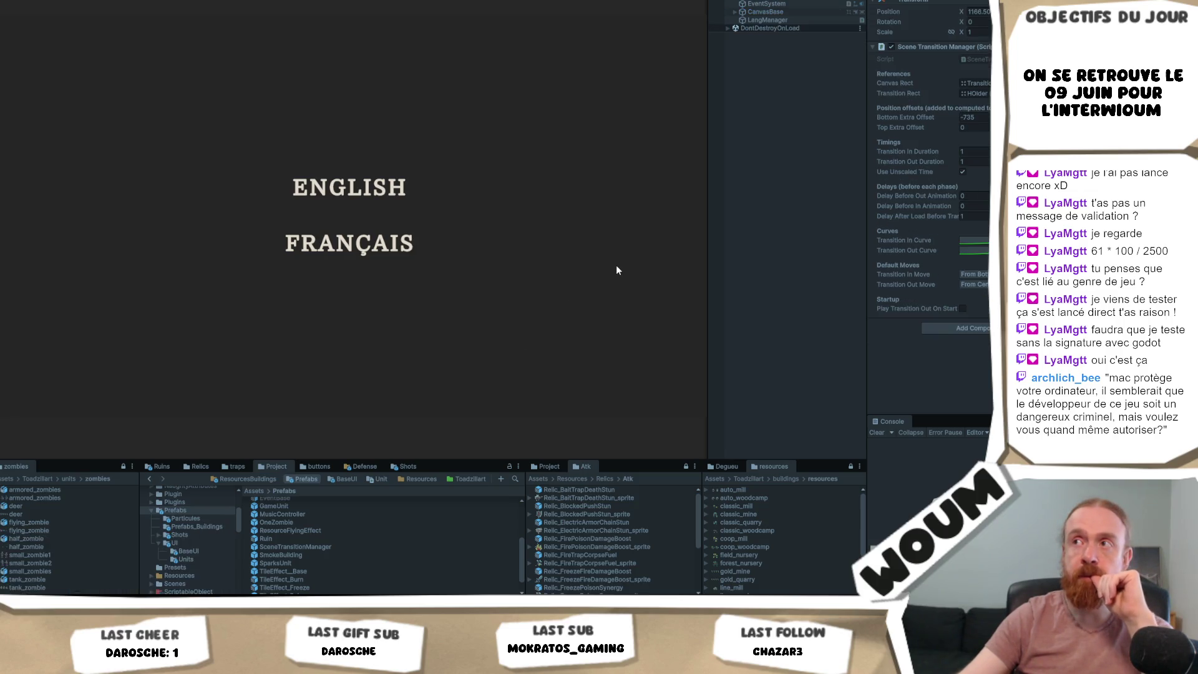
- Click ENGLISH in the Game view, restart Play mode, and click ENGLISH again to test the main menu transition
{"action": "left_click", "coordinate": [344, 189]}
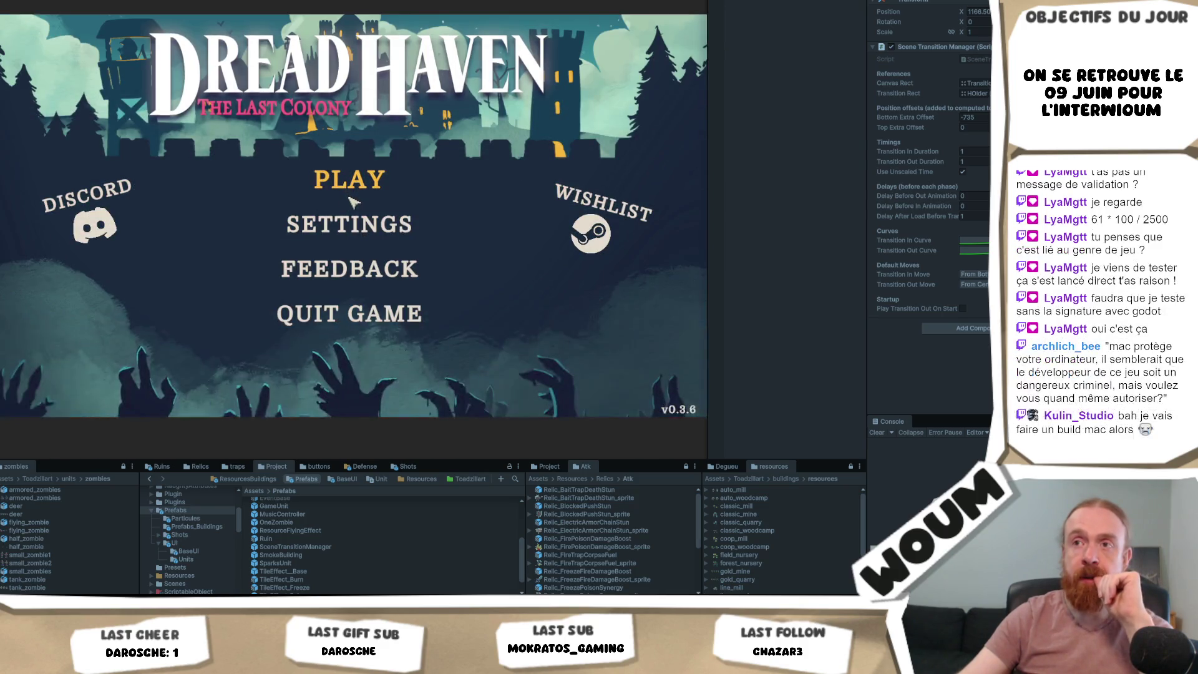
{"action": "key", "text": "ctrl+p"}
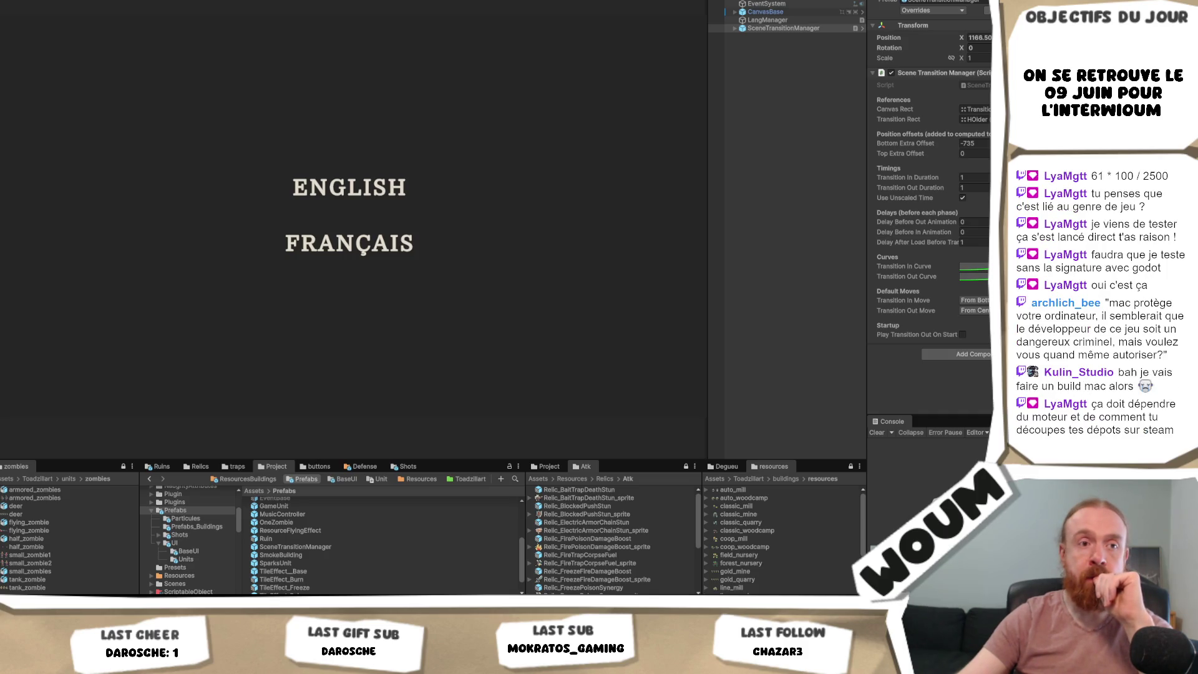
{"action": "left_click", "coordinate": [745, 120]}
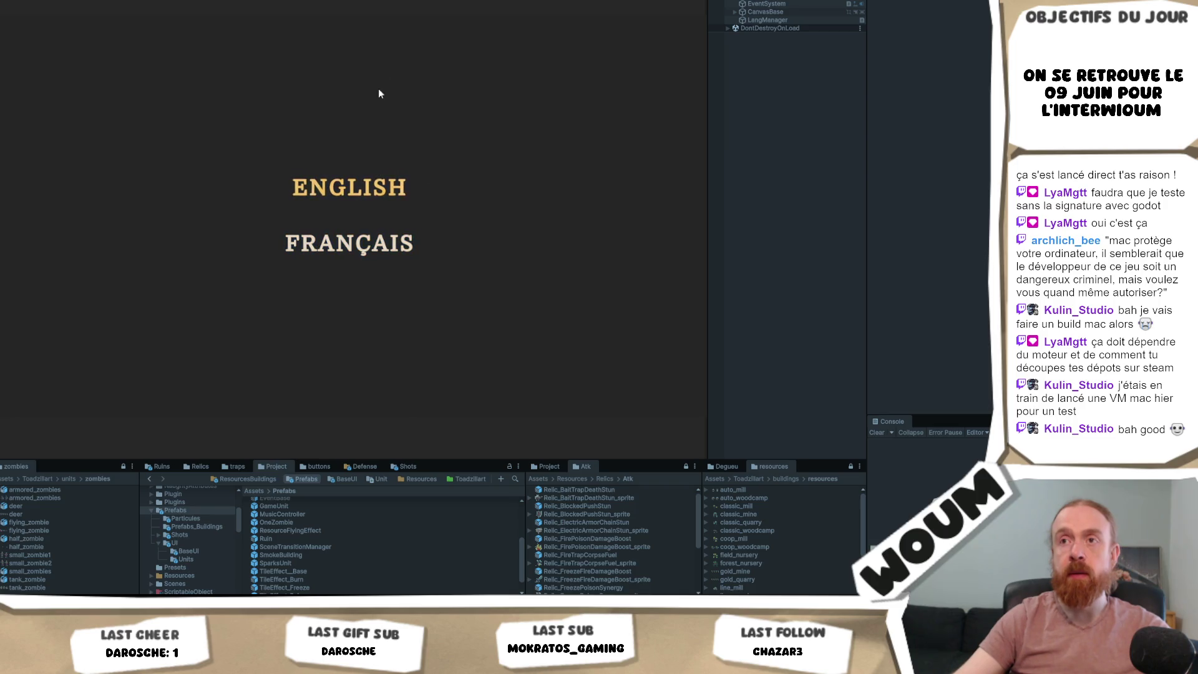
{"action": "left_click", "coordinate": [357, 198]}
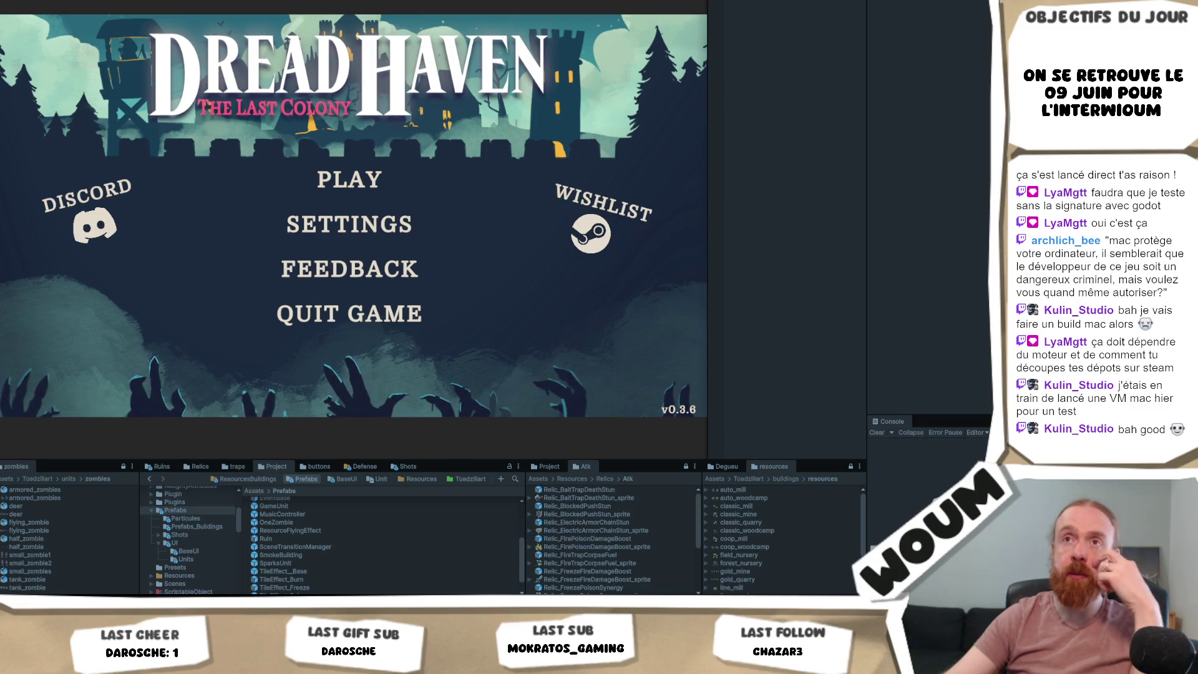
{"action": "key", "text": "ctrl+p"}
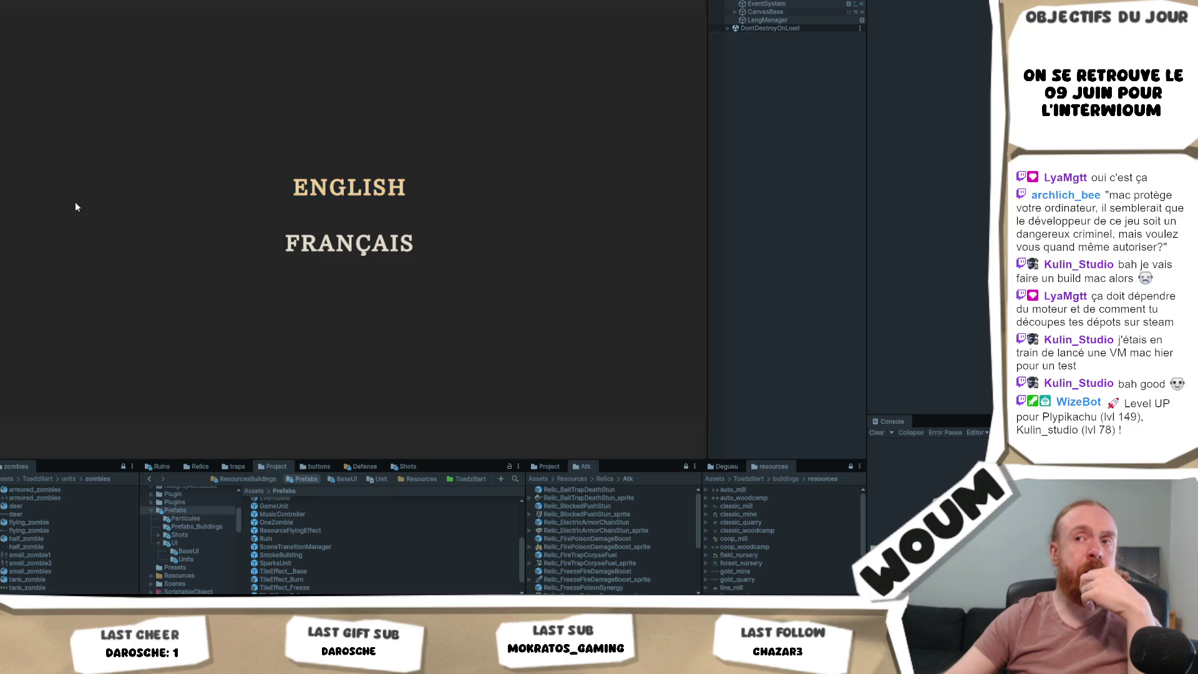
- Select CanvasBase > Holder and set its Grid Layout Group cell width to 2000
{"action": "left_click", "coordinate": [735, 13]}
{"action": "left_click", "coordinate": [740, 12]}
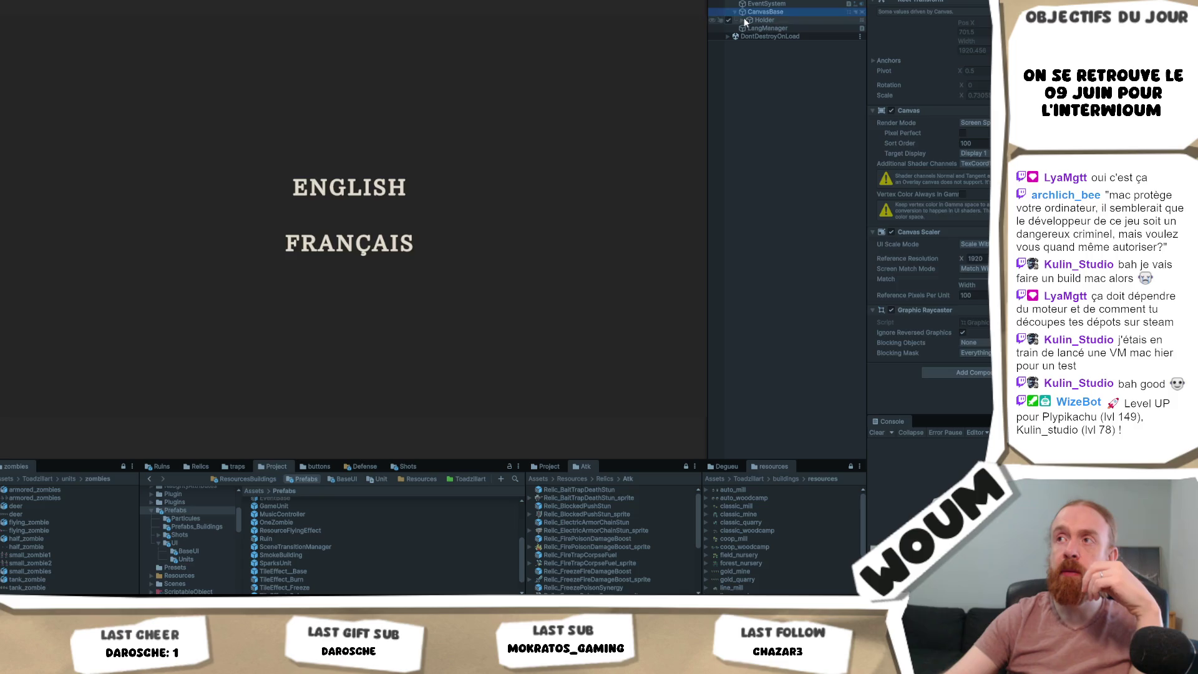
{"action": "left_click", "coordinate": [744, 19]}
{"action": "left_click", "coordinate": [742, 20]}
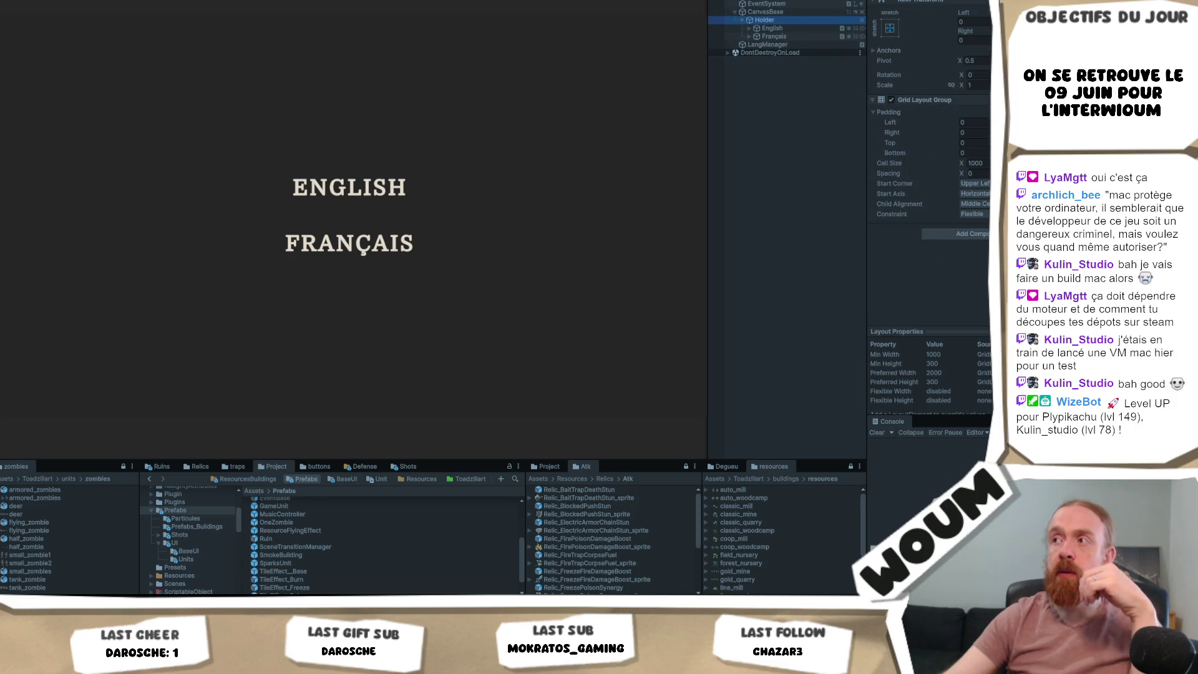
{"action": "left_click", "coordinate": [789, 12]}
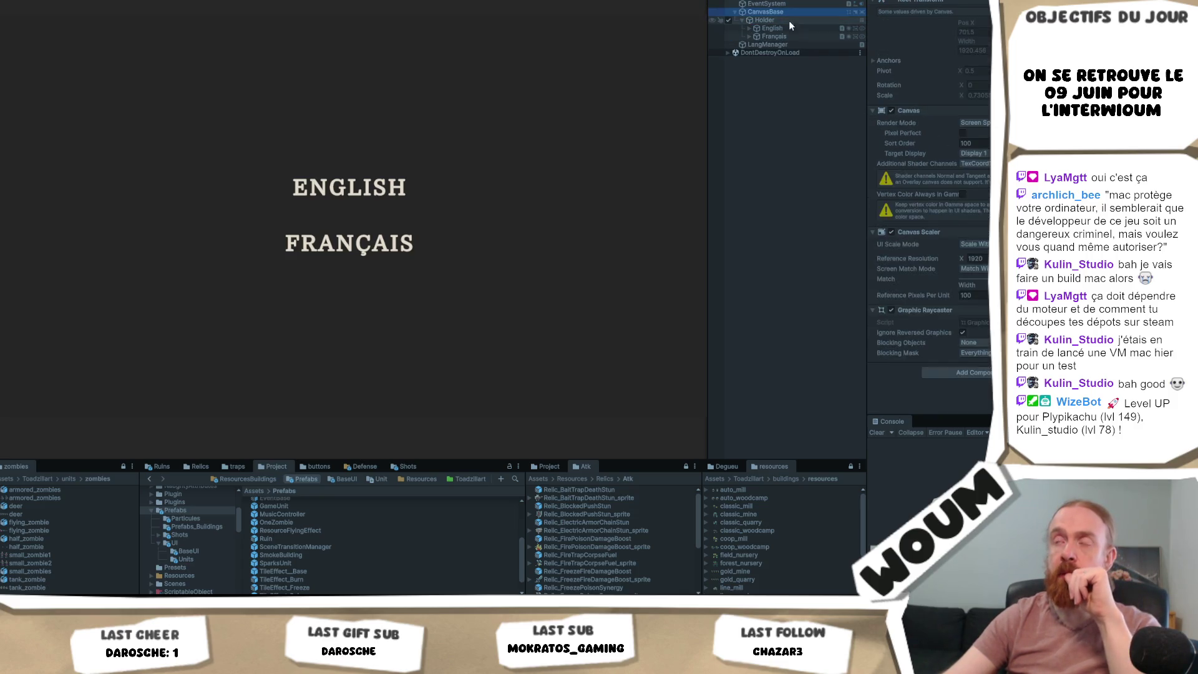
{"action": "left_click", "coordinate": [789, 20]}
{"action": "double_click", "coordinate": [983, 163]}
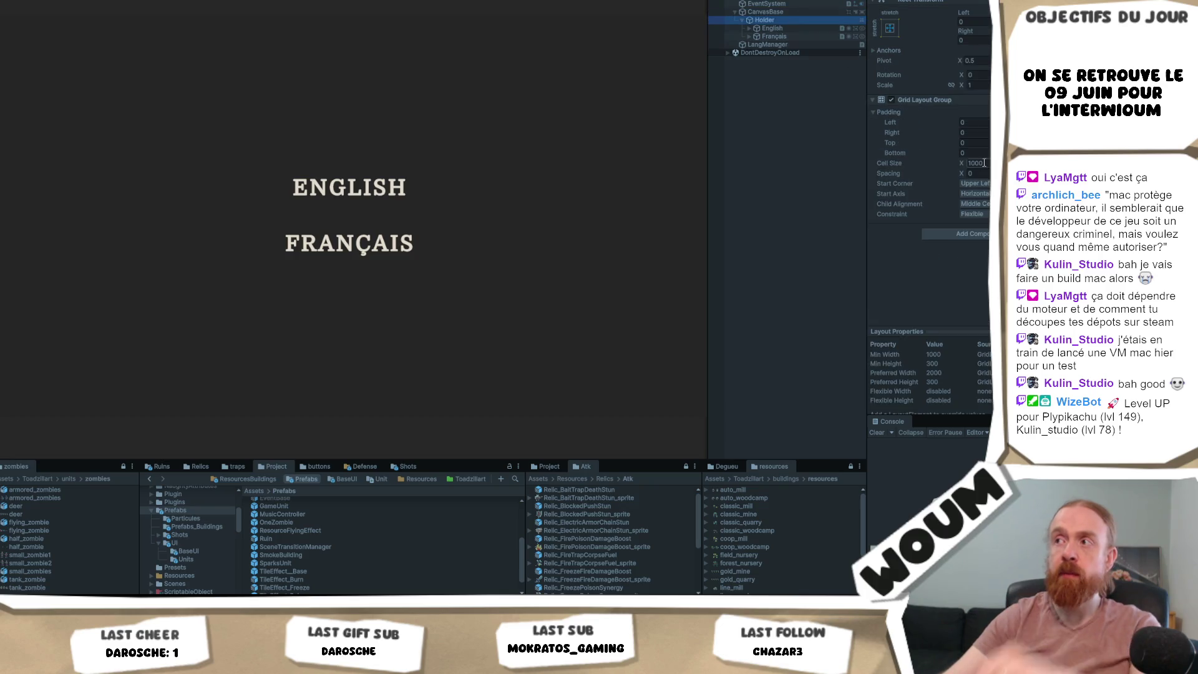
{"action": "type", "text": "2000"}
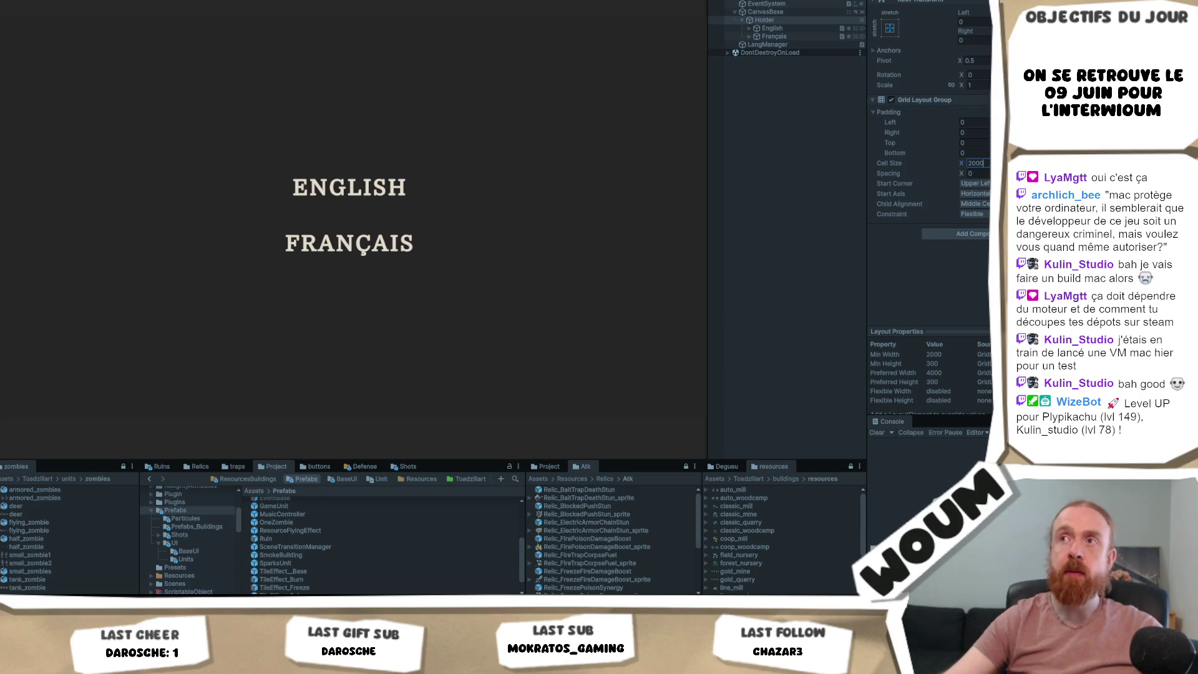
{"action": "left_click", "coordinate": [90, 118]}
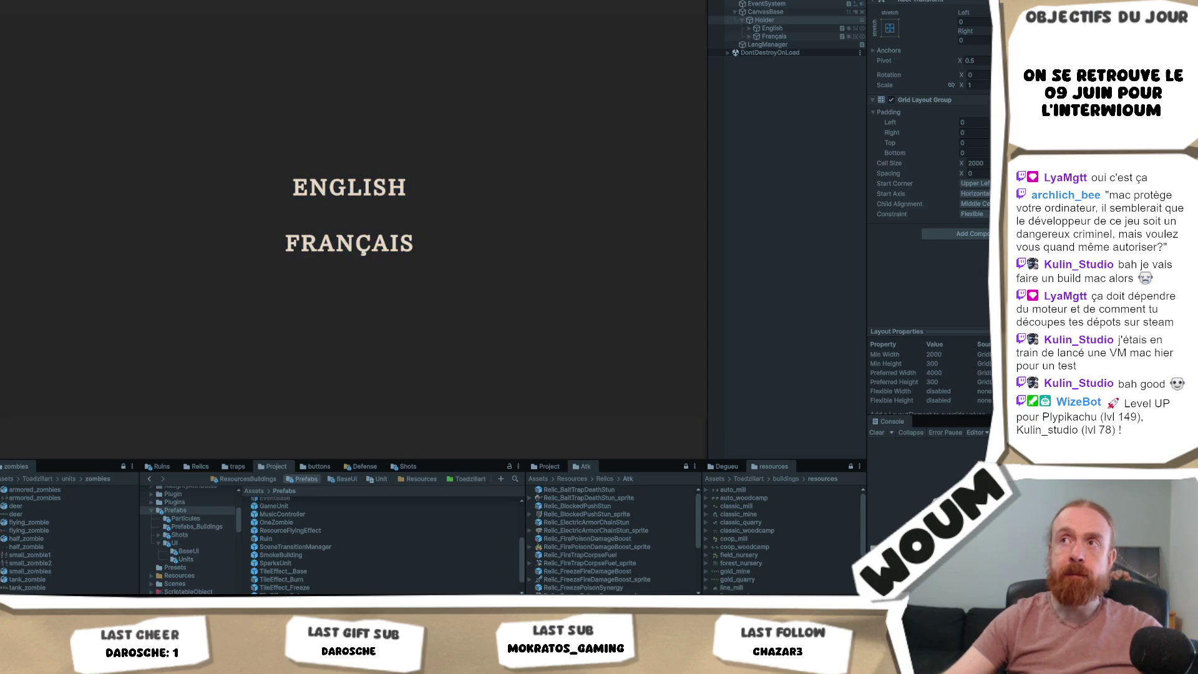
- Exit Play mode and re-enter 2000 as the Holder cell width so it persists
{"action": "key", "text": "ctrl+p"}
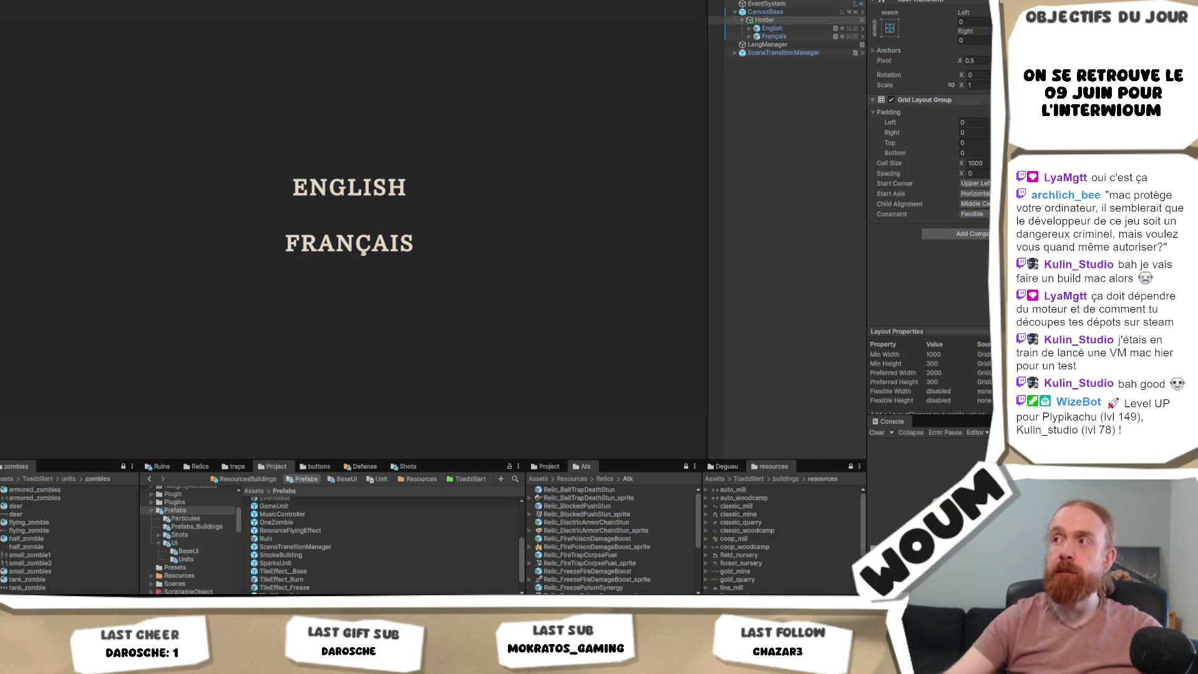
{"action": "left_click", "coordinate": [988, 161]}
{"action": "type", "text": "2000"}
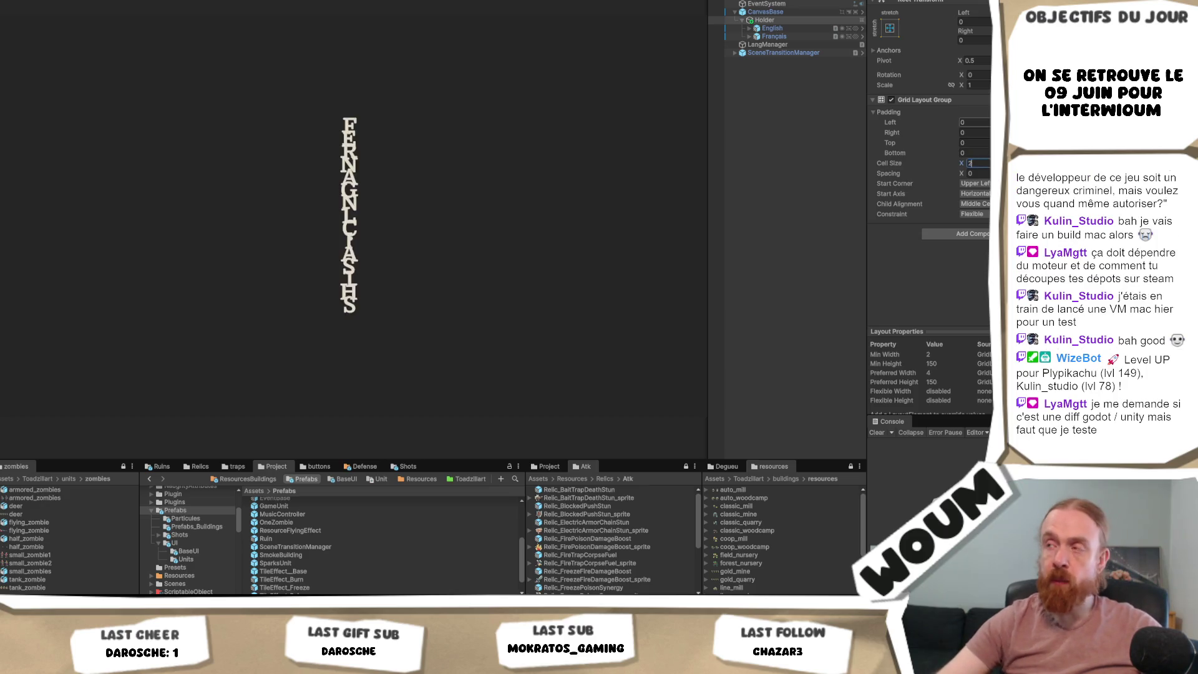
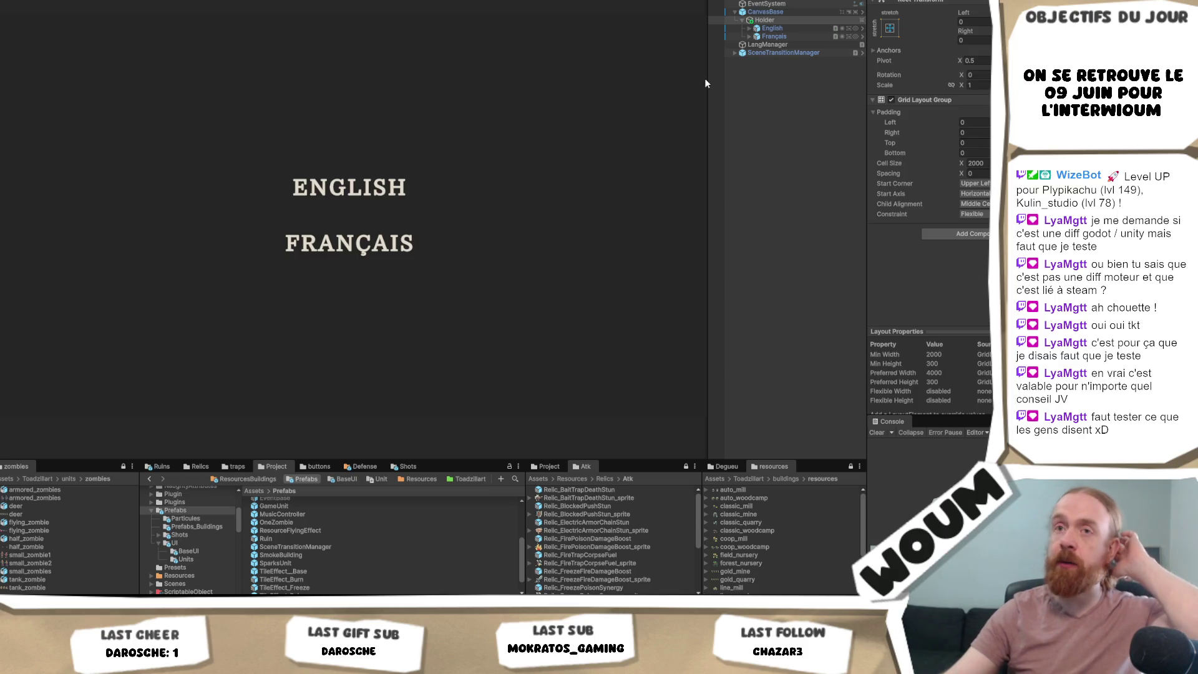
- Narrow the Game view, then widen it slightly, to re-centre the ENGLISH and FRANÇAIS options
{"action": "mouse_move", "coordinate": [707, 79]}
{"action": "left_mouse_down"}
{"action": "mouse_move", "coordinate": [655, 79]}
{"action": "mouse_move", "coordinate": [724, 88]}
{"action": "mouse_move", "coordinate": [708, 98]}
{"action": "left_mouse_up"}
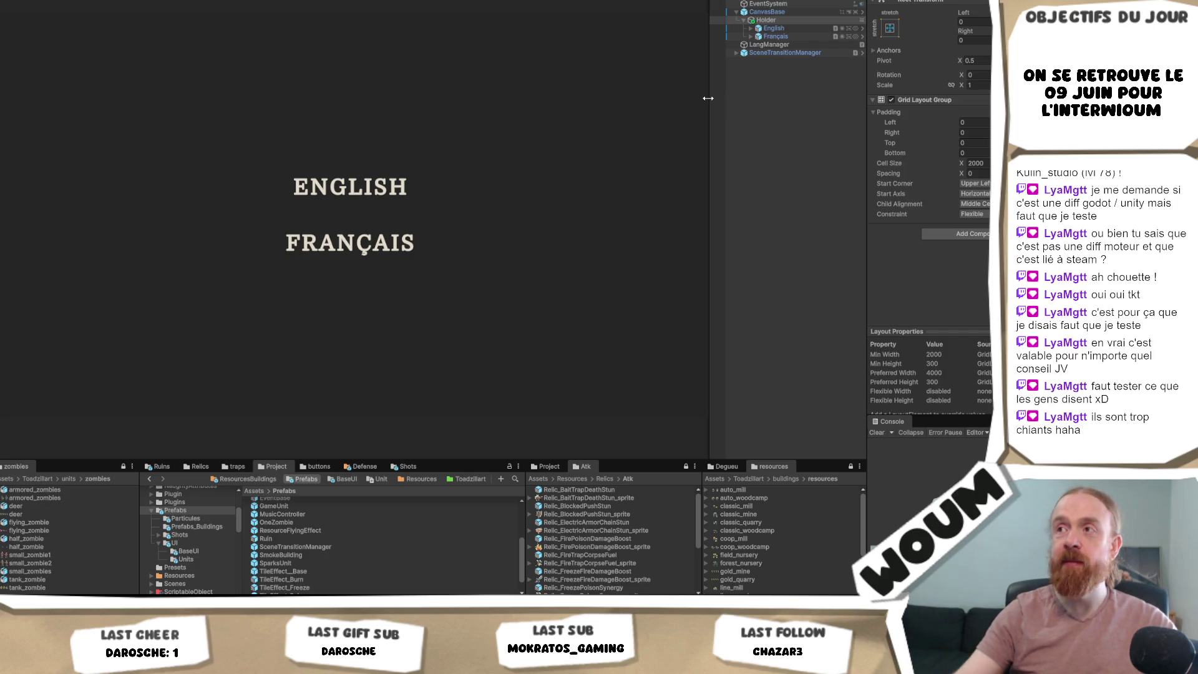
{"action": "mouse_move", "coordinate": [711, 114]}
{"action": "left_mouse_down"}
{"action": "mouse_move", "coordinate": [736, 119]}
{"action": "mouse_move", "coordinate": [718, 128]}
{"action": "left_mouse_up"}
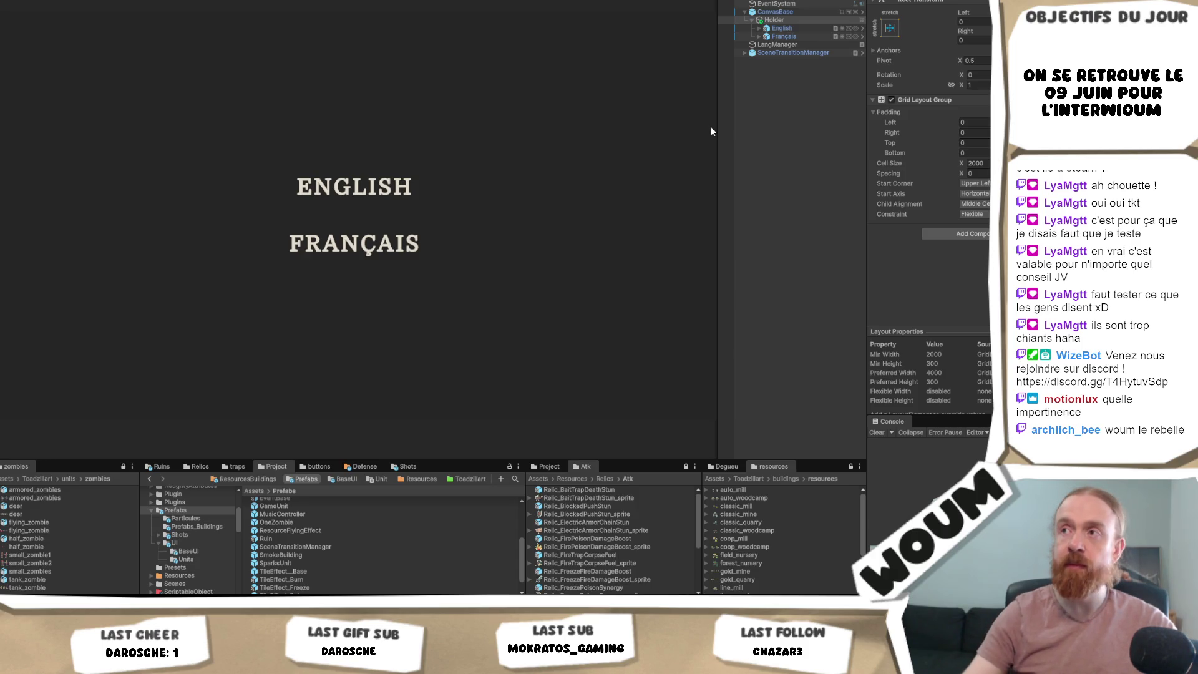
- Inspect the English, Français and SceneTransitionManager settings, then choose French in the running game
{"action": "left_click", "coordinate": [795, 28]}
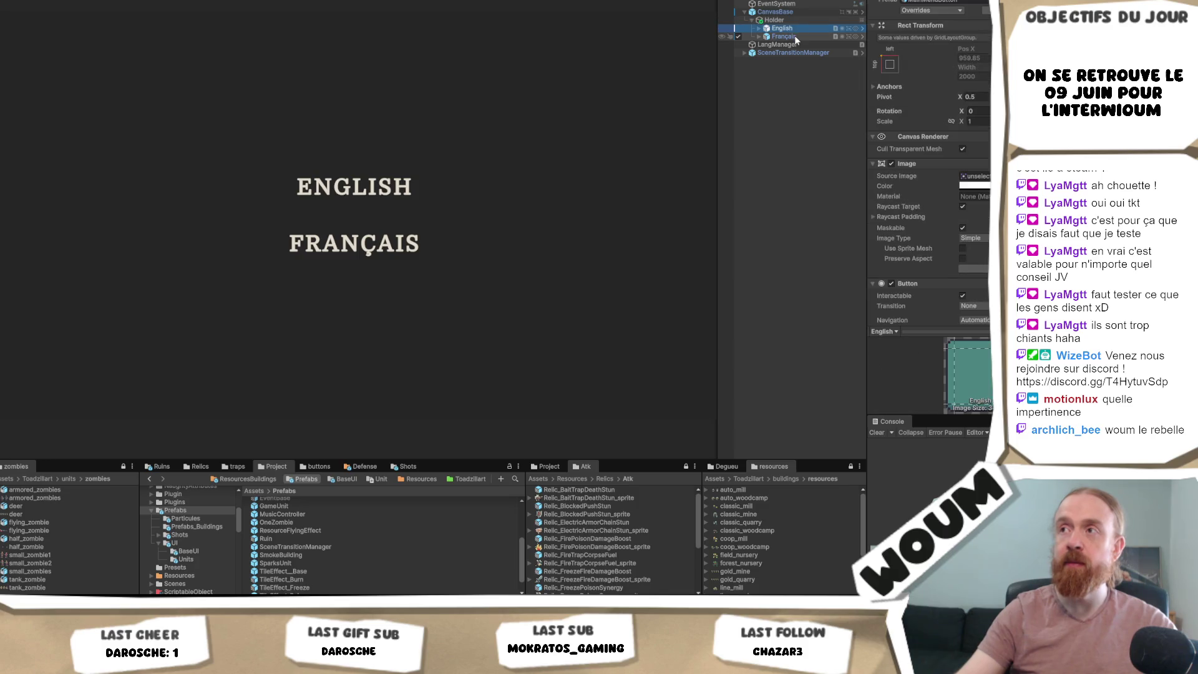
{"action": "left_click", "coordinate": [795, 37]}
{"action": "left_click", "coordinate": [800, 27]}
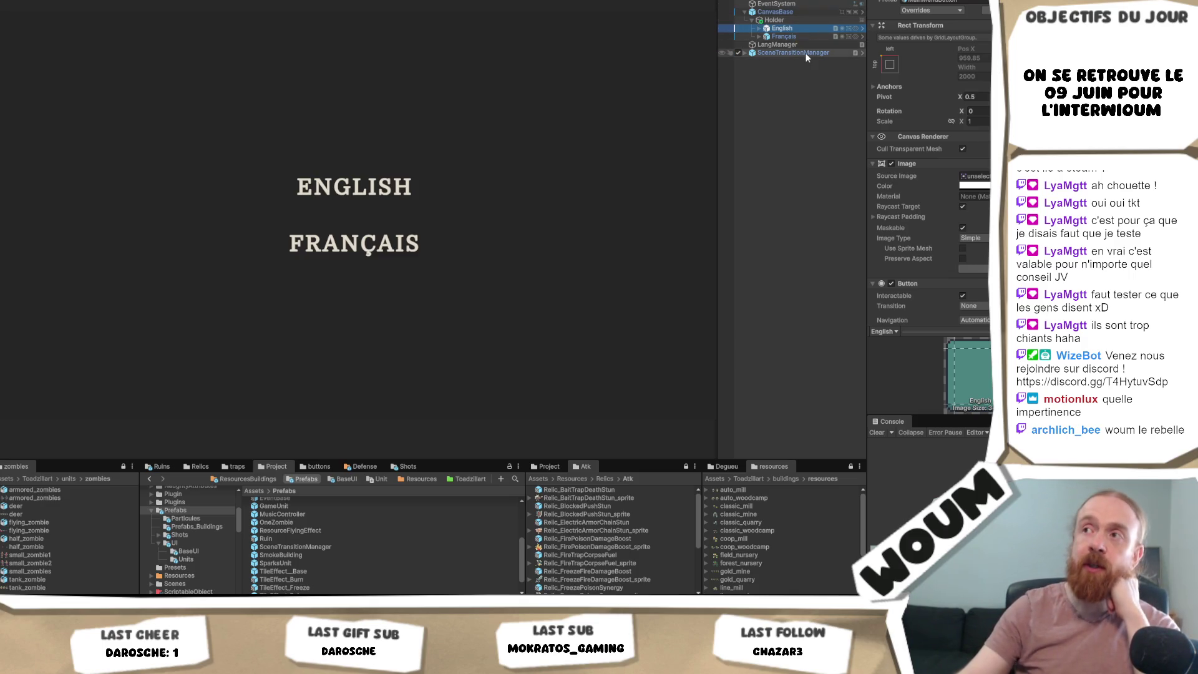
{"action": "left_click", "coordinate": [799, 53]}
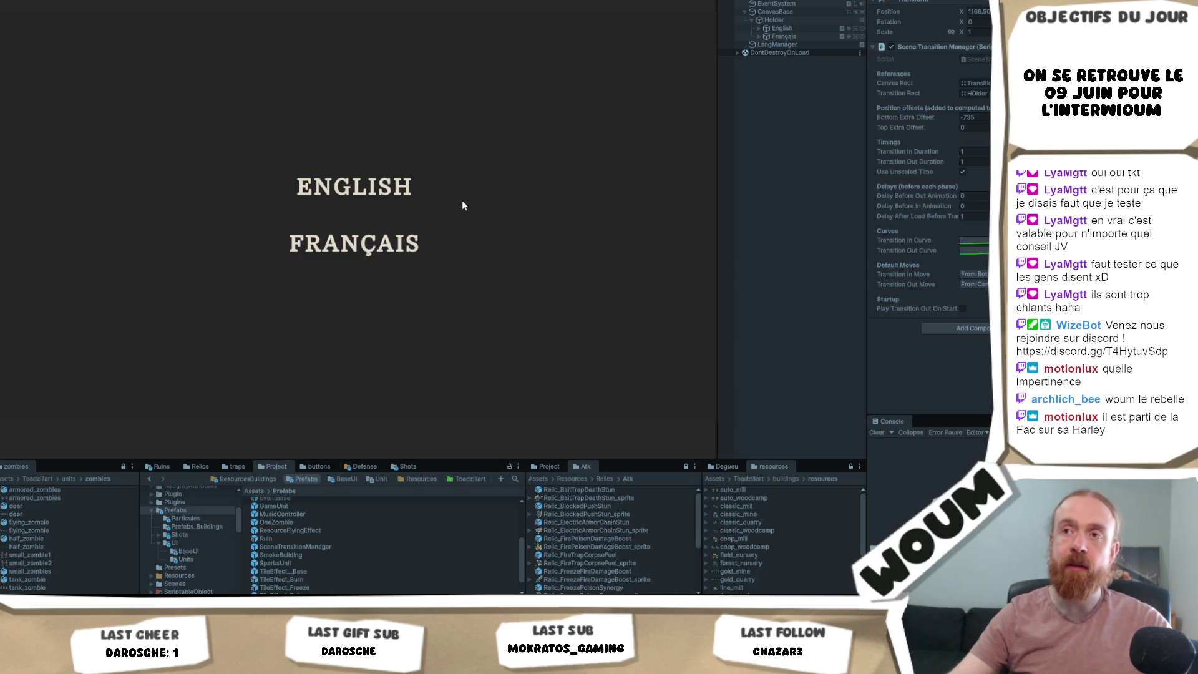
{"action": "left_click", "coordinate": [374, 248]}
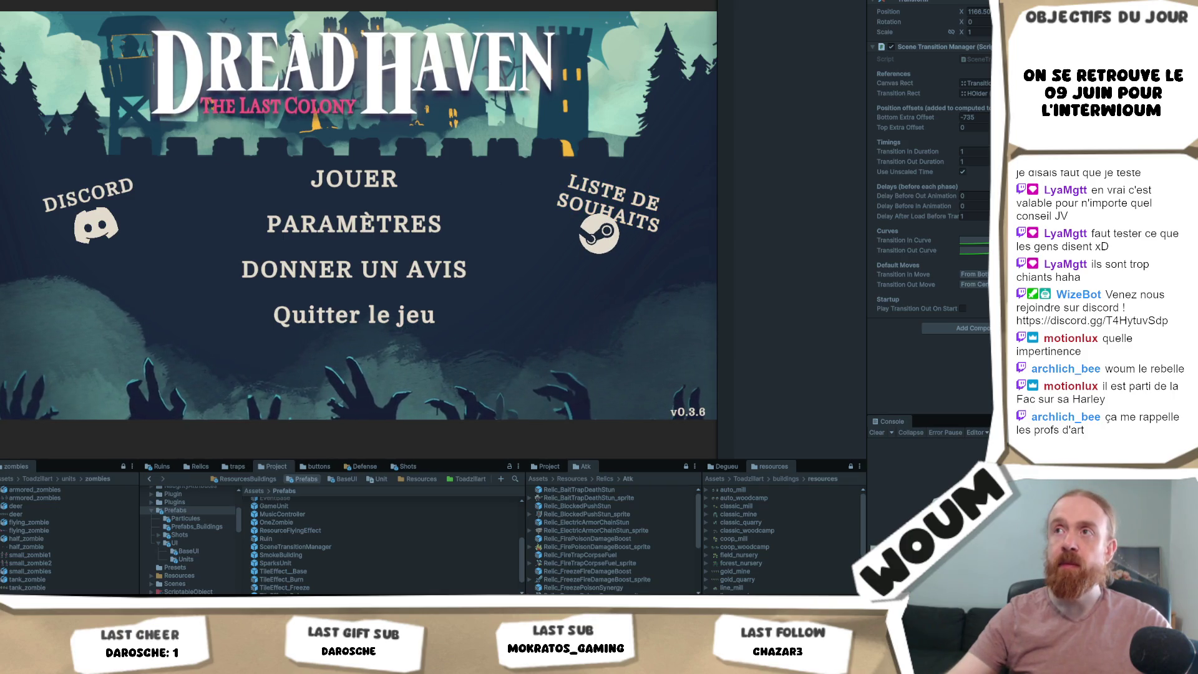
- Stop Play mode with Ctrl+P and open the DreadHaven main menu scene from the File menu
{"action": "key", "text": "ctrl+p"}
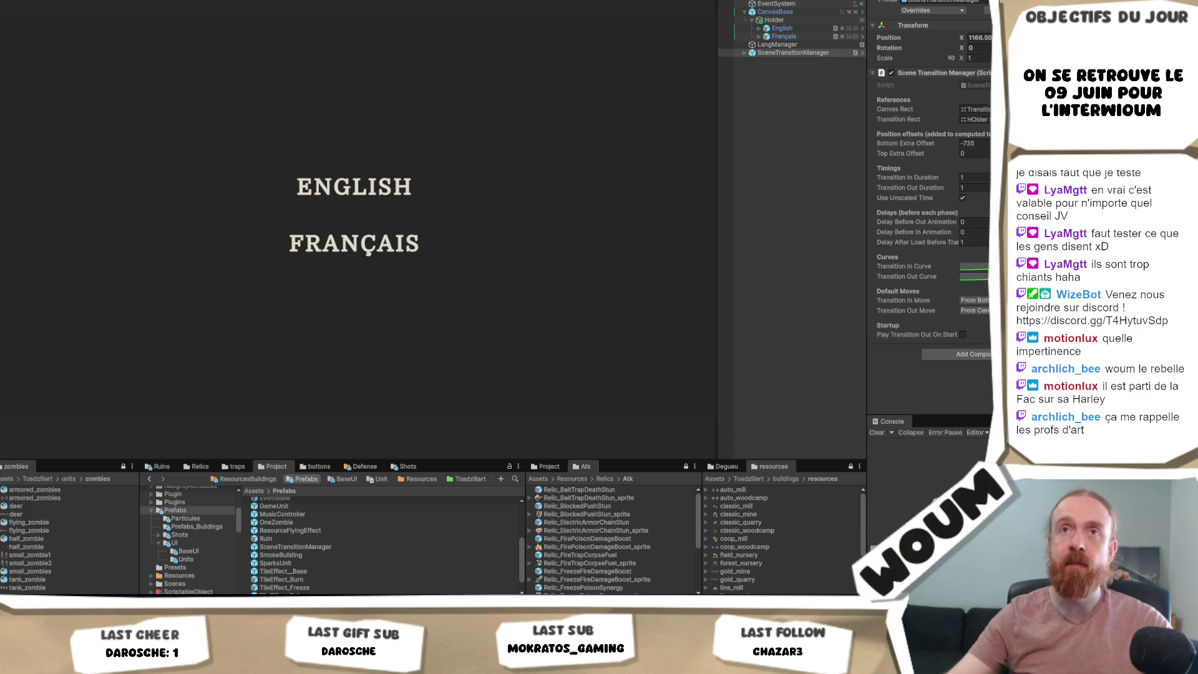
{"action": "key", "text": "alt+e"}
{"action": "key", "text": "Left"}
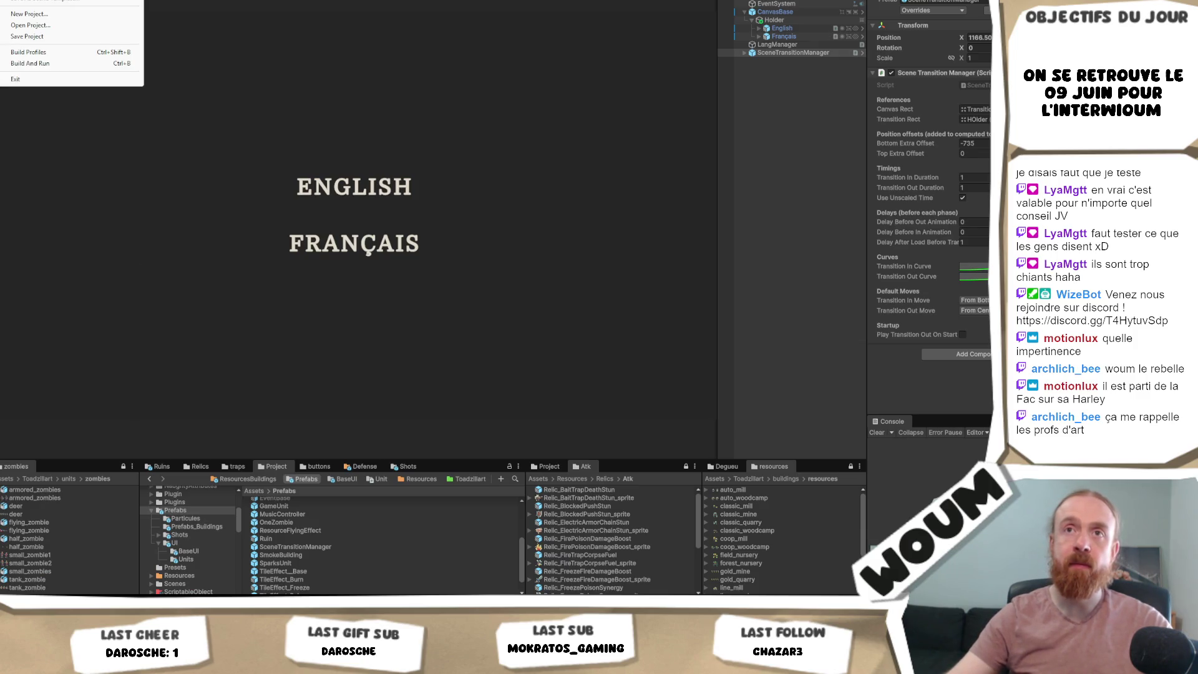
{"action": "left_click", "coordinate": [309, 17]}
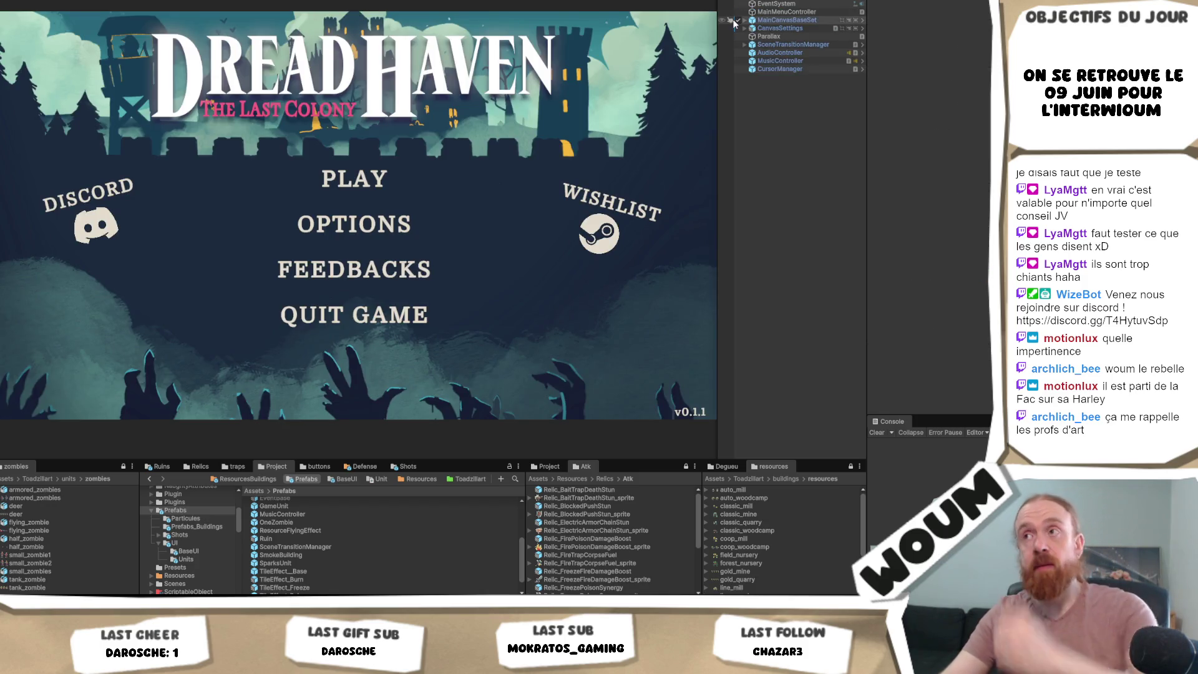
- Expand CanvasSettings, MainCanvasBaseSet and HolderDiscord to inspect the Discord button's MainMenuText
{"action": "left_click", "coordinate": [744, 28]}
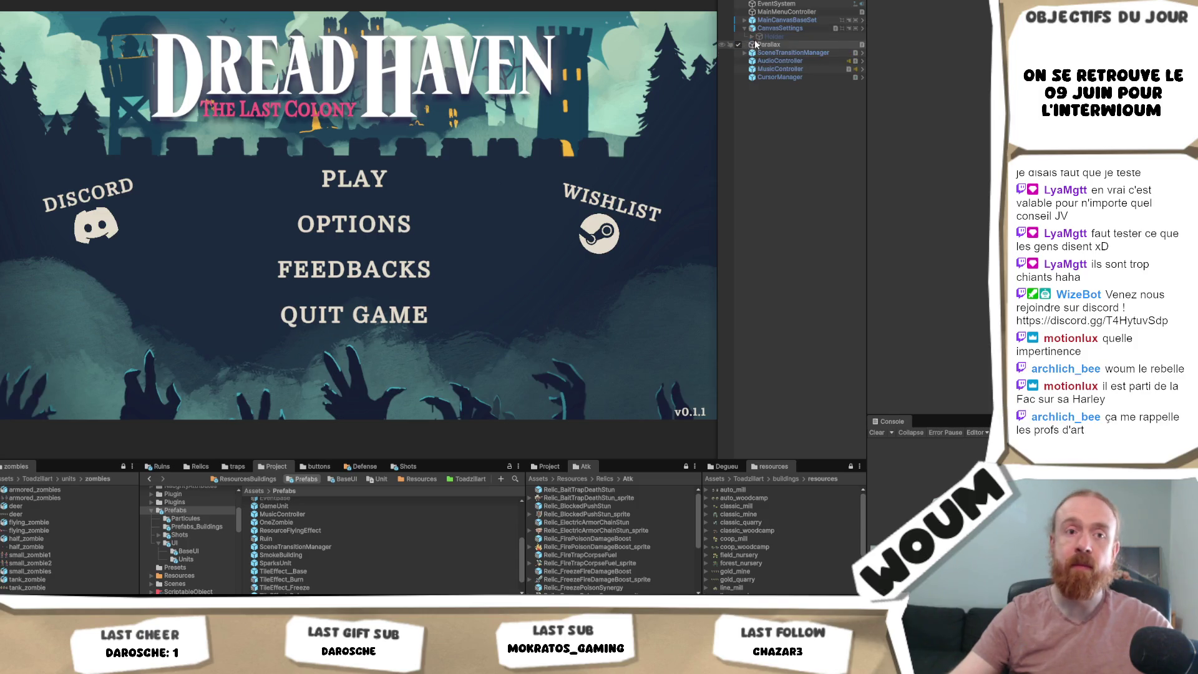
{"action": "left_click", "coordinate": [744, 20]}
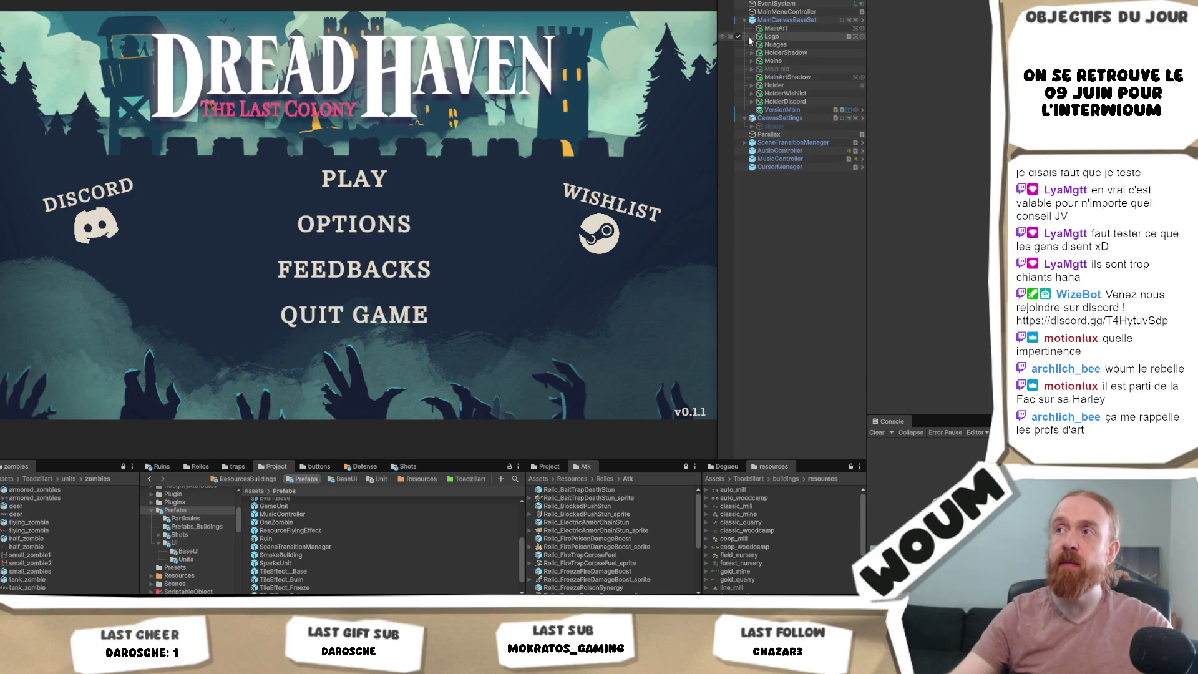
{"action": "left_click", "coordinate": [752, 101]}
{"action": "left_click", "coordinate": [774, 110]}
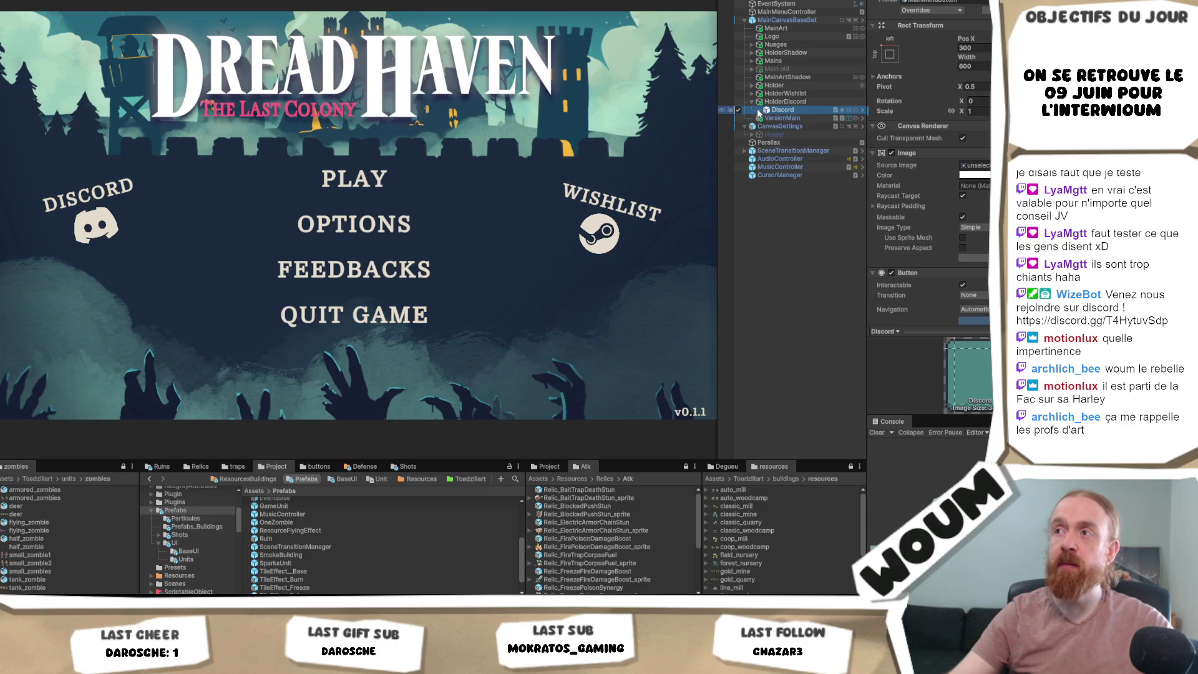
{"action": "left_click", "coordinate": [759, 110]}
{"action": "left_click", "coordinate": [799, 118]}
- Change the DISCORD label's vertical alignment and inspect the Discord Logo image
{"action": "scroll", "coordinate": [971, 144], "scroll_direction": "down", "scroll_amount": 2}
{"action": "scroll", "coordinate": [972, 143], "scroll_direction": "down", "scroll_amount": 3}
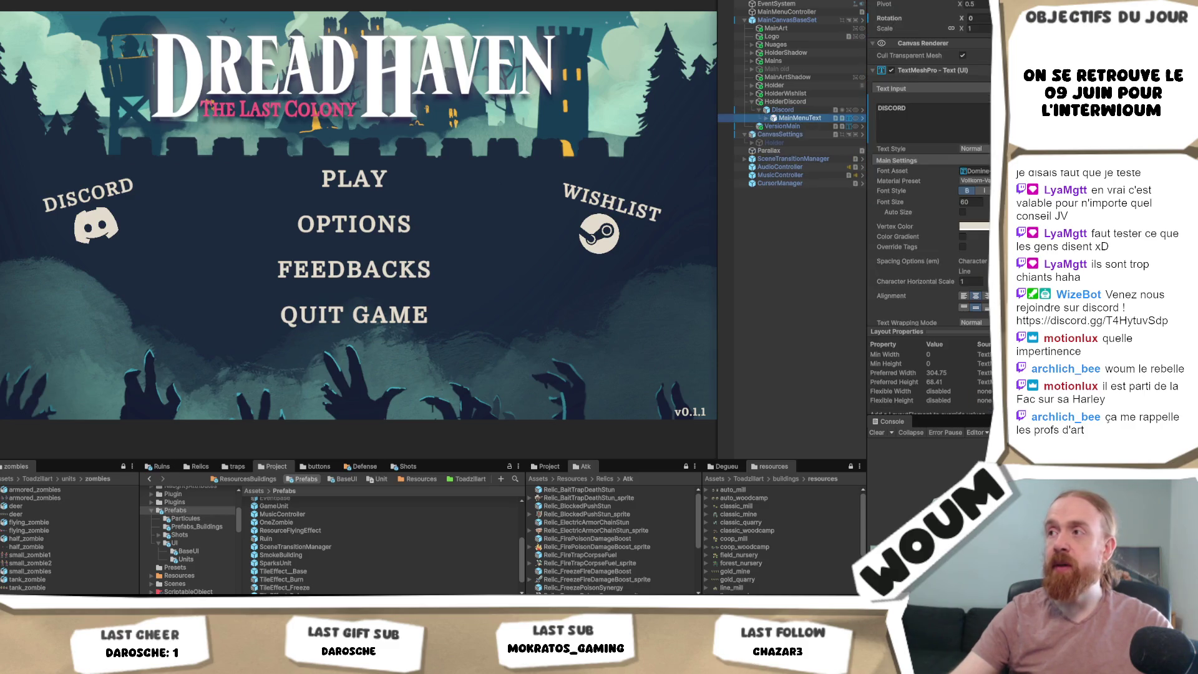
{"action": "left_click", "coordinate": [985, 252]}
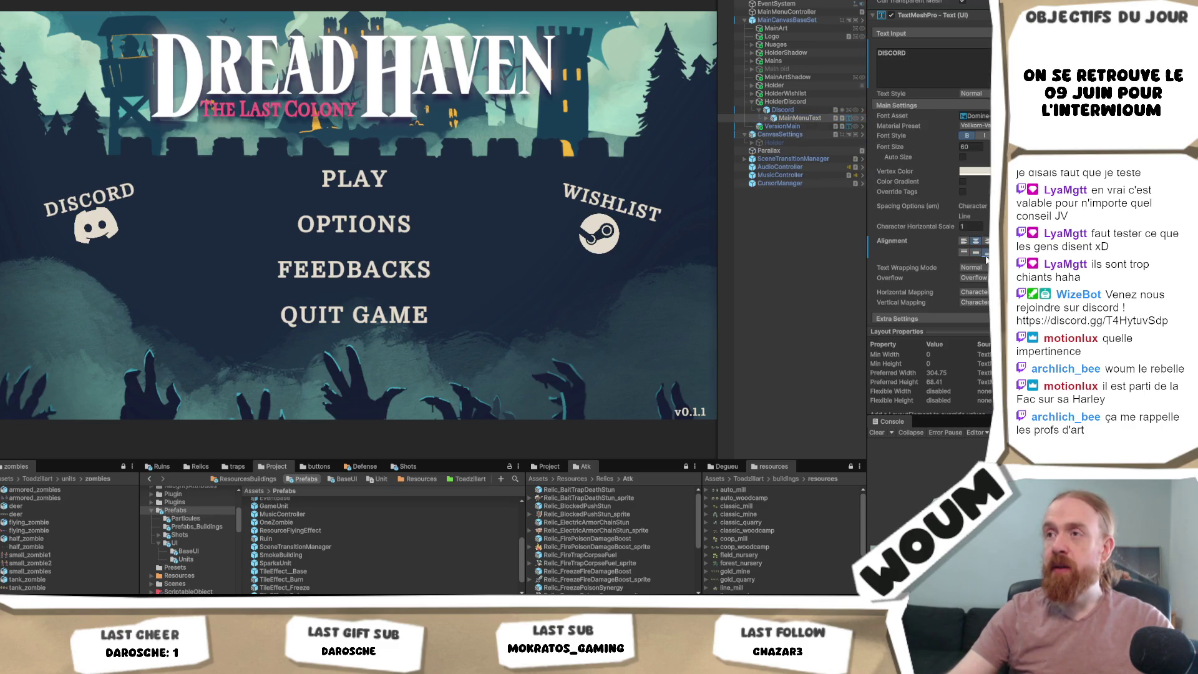
{"action": "scroll", "coordinate": [986, 30], "scroll_direction": "up", "scroll_amount": 4}
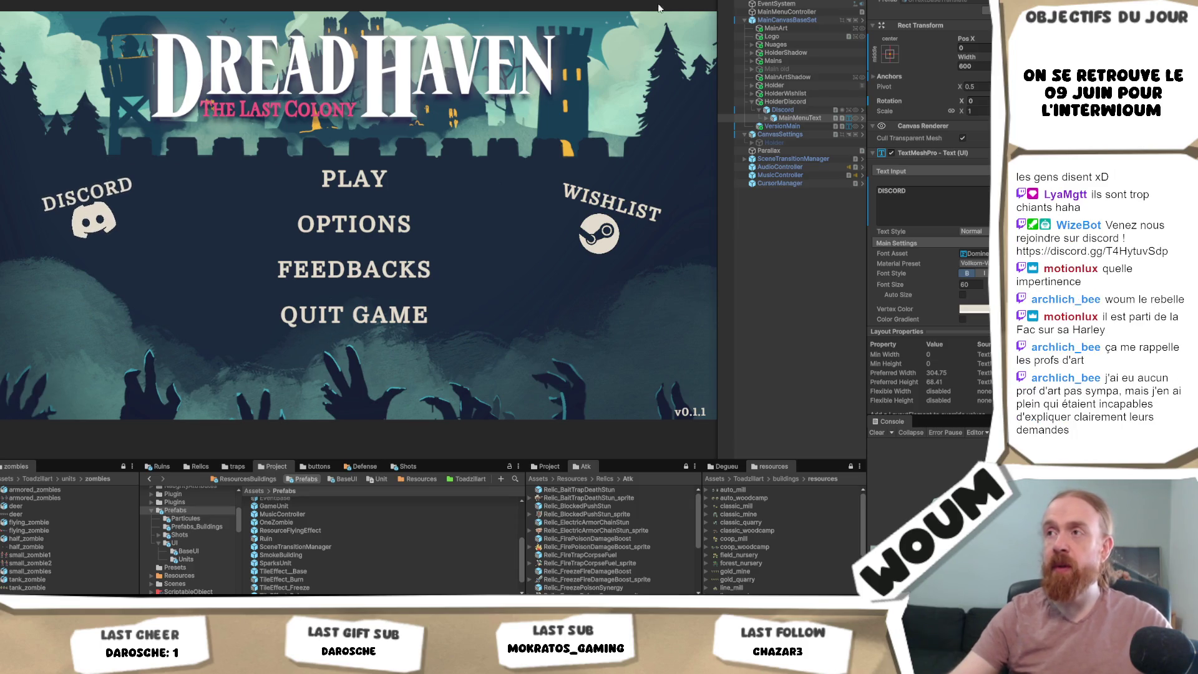
{"action": "left_click", "coordinate": [766, 118]}
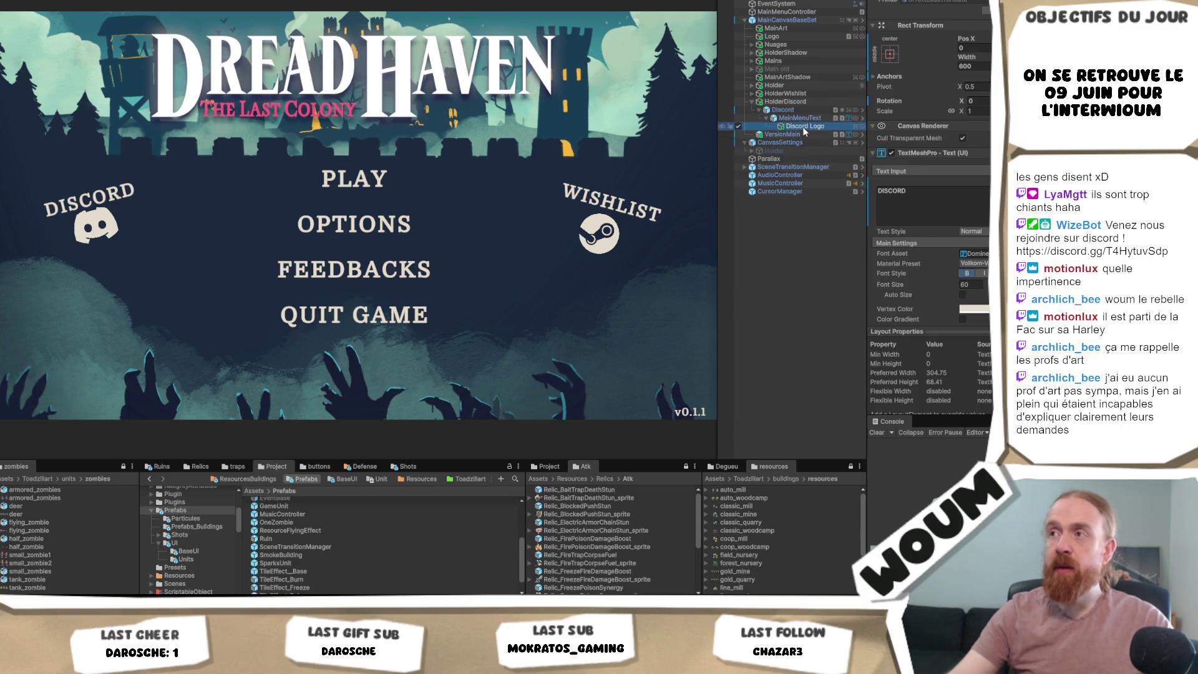
{"action": "left_click", "coordinate": [804, 126]}
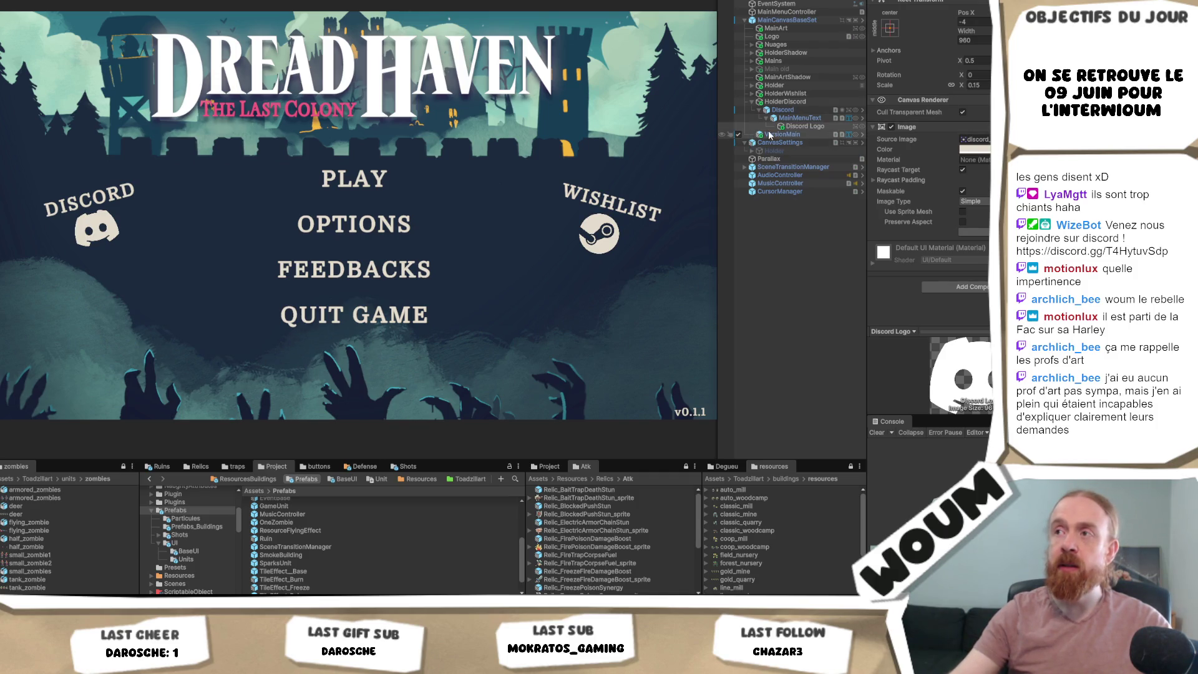
- Expand HolderWishlist down to the Steam Logo and compare its image settings with the Wishlist text's font
{"action": "left_click", "coordinate": [764, 94]}
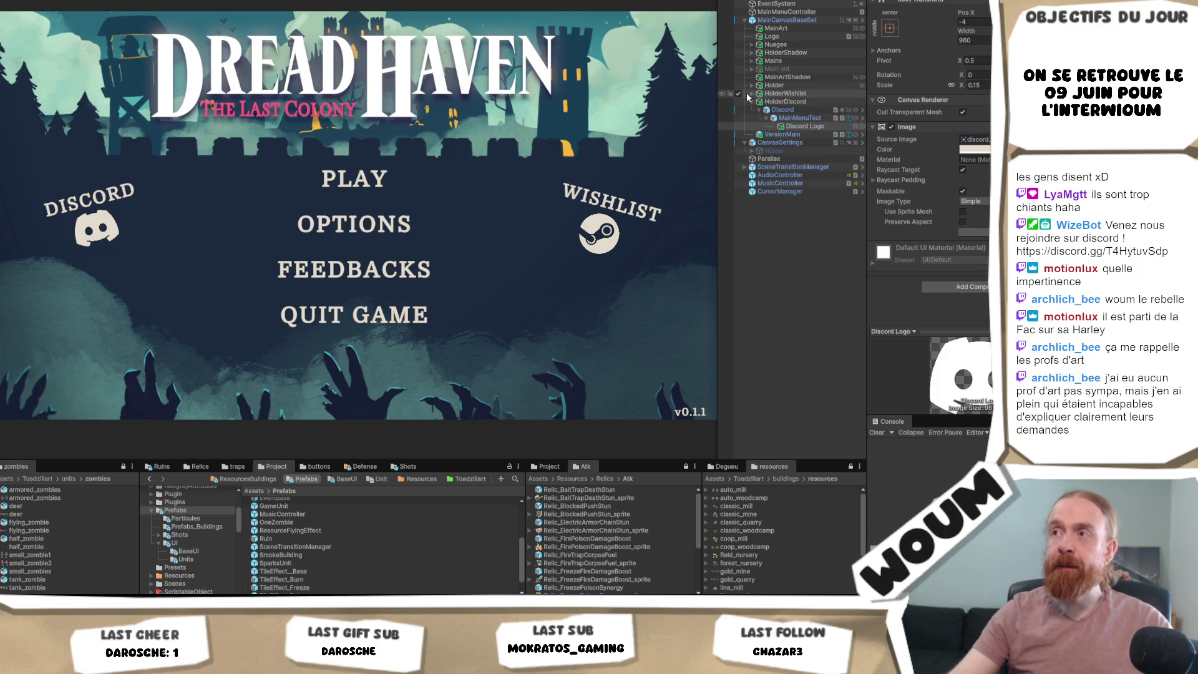
{"action": "left_click", "coordinate": [752, 93]}
{"action": "left_click", "coordinate": [759, 101]}
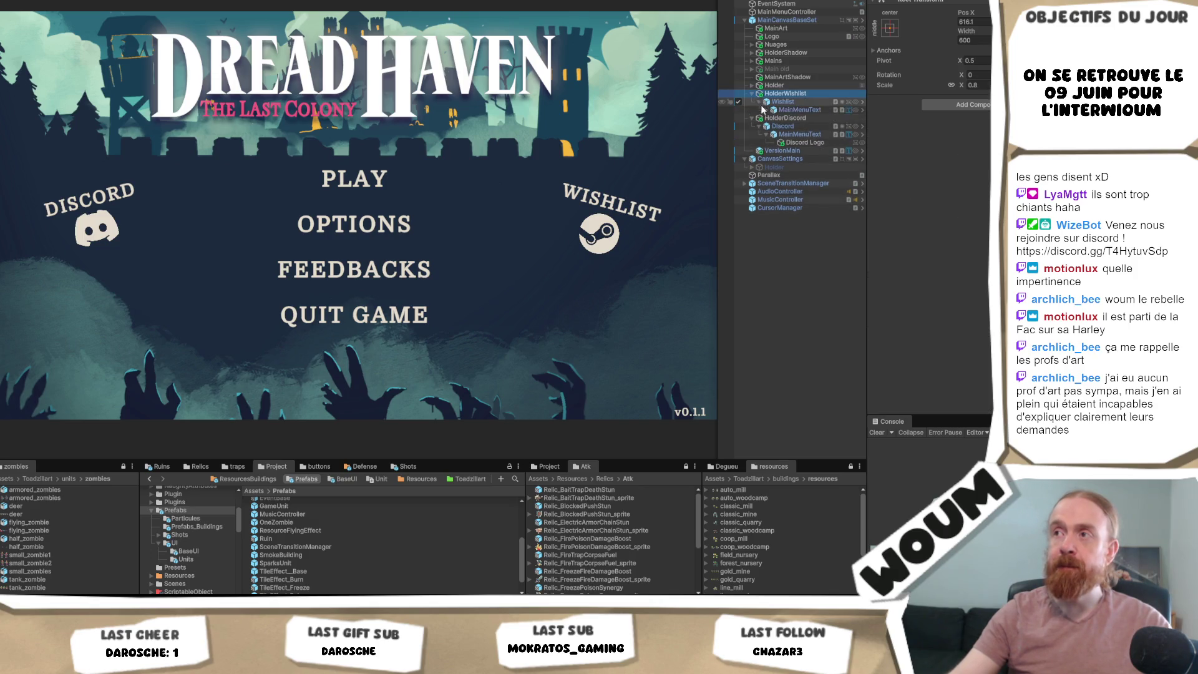
{"action": "left_click", "coordinate": [766, 110]}
{"action": "left_click", "coordinate": [770, 118]}
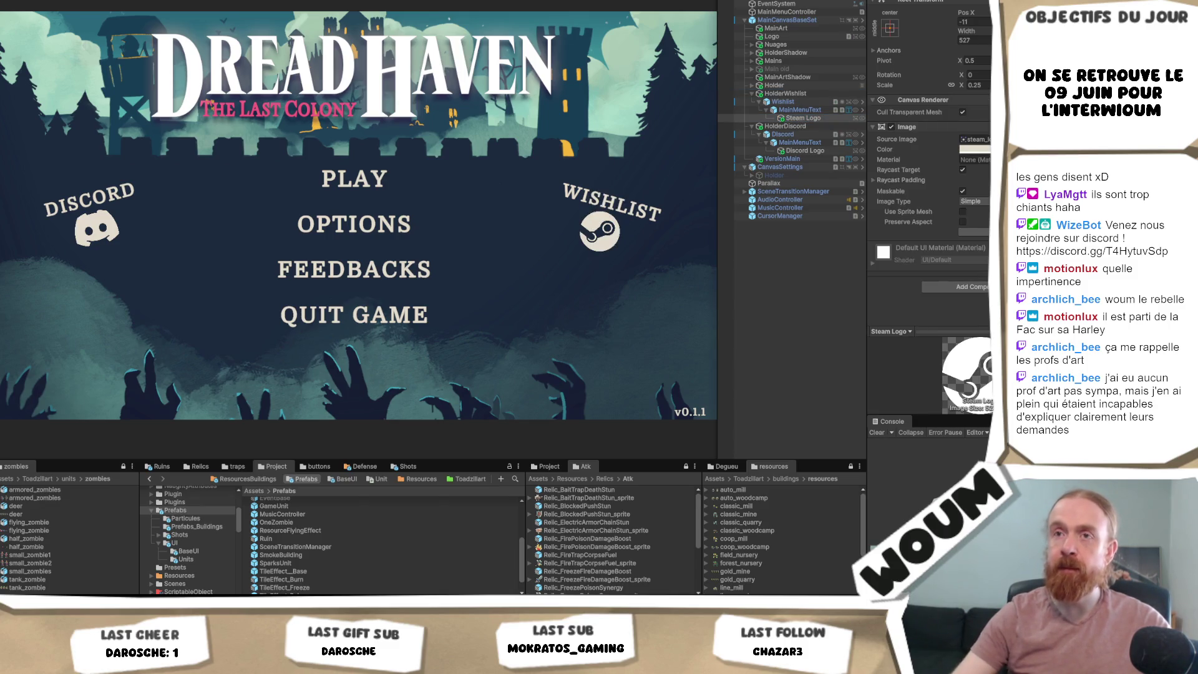
{"action": "left_click", "coordinate": [801, 111]}
{"action": "scroll", "coordinate": [934, 175], "scroll_direction": "down", "scroll_amount": 3}
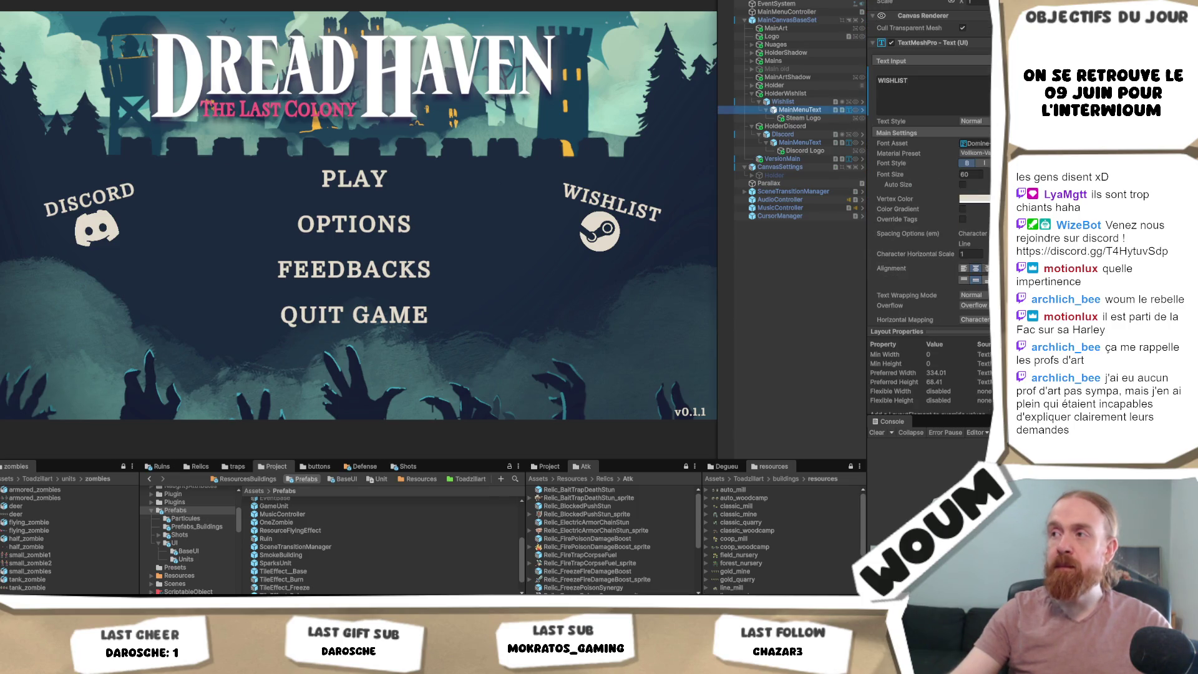
{"action": "left_click", "coordinate": [826, 116]}
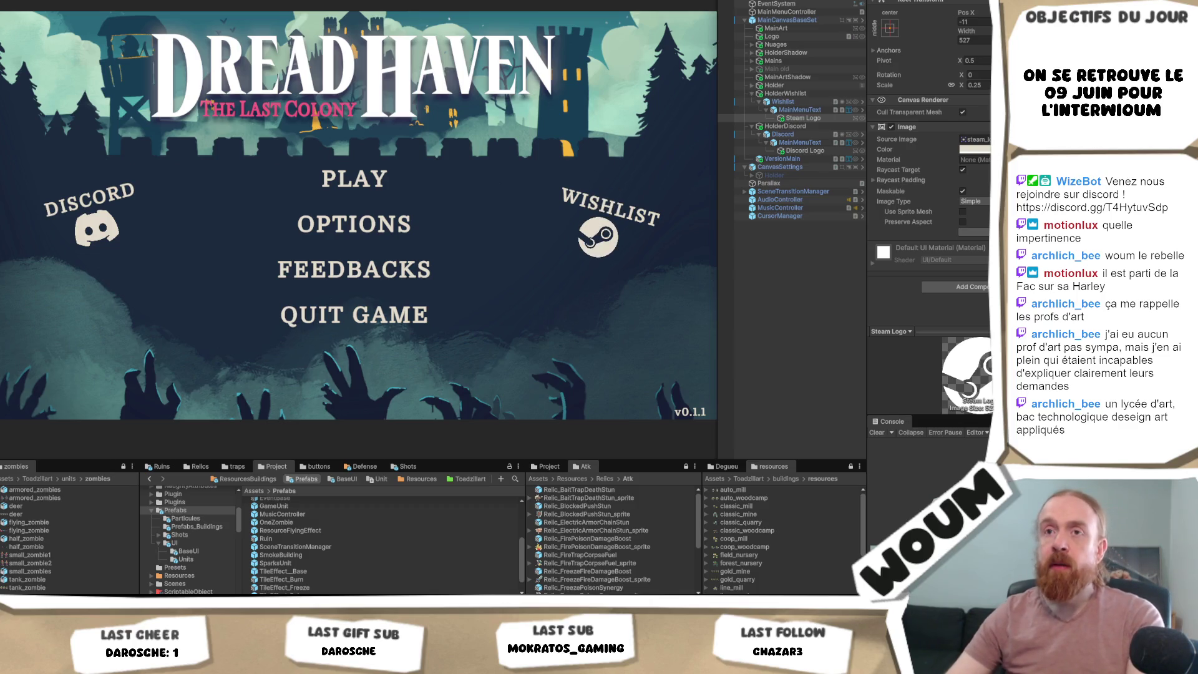
{"action": "left_click", "coordinate": [970, 74]}
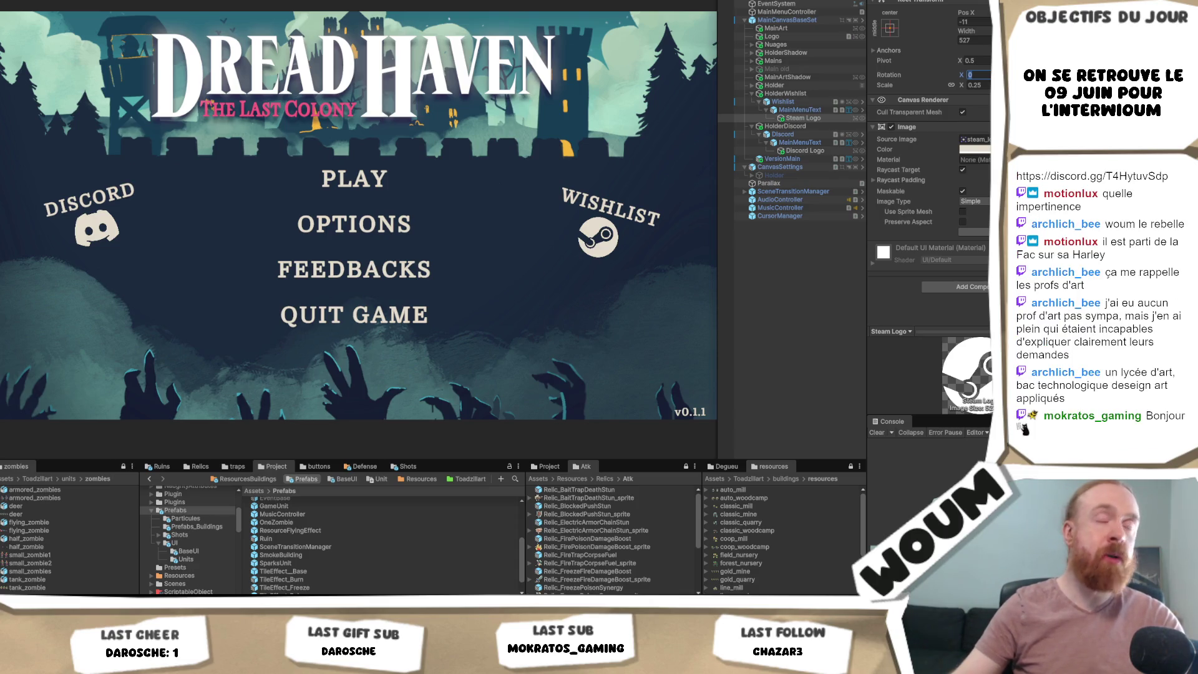
- Keep the Steam Logo's X rotation at 0, review HolderWishlist's position and scale, and narrow the Game view
{"action": "key", "text": "Return"}
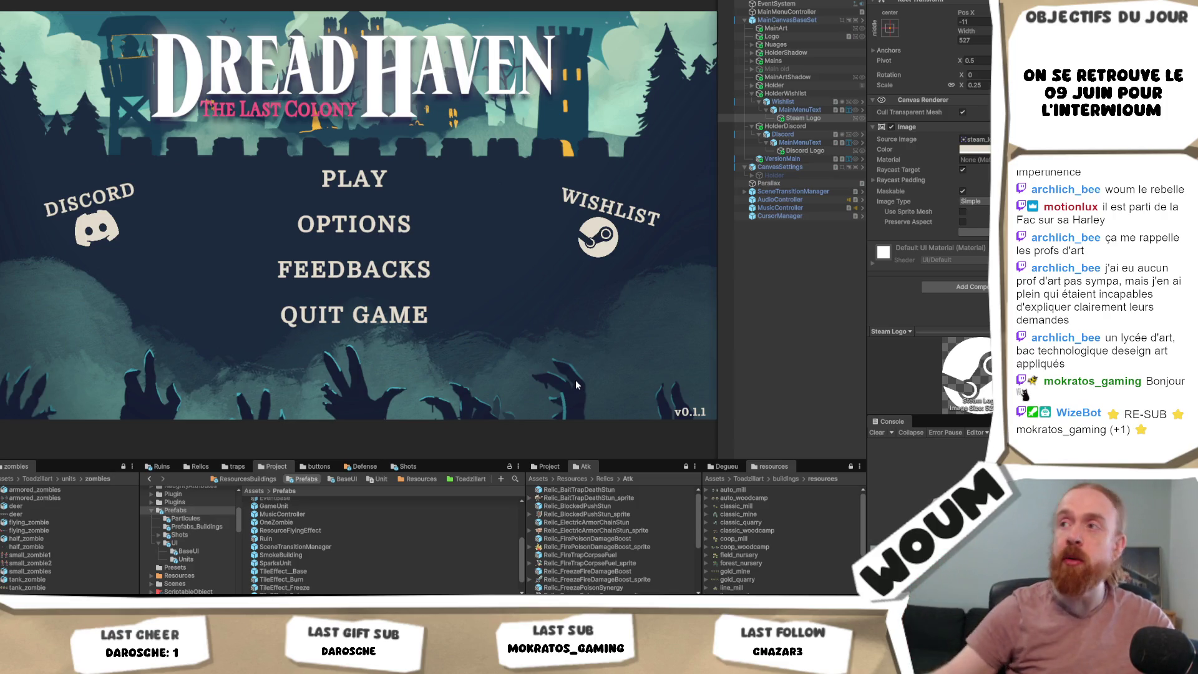
{"action": "left_click", "coordinate": [786, 94]}
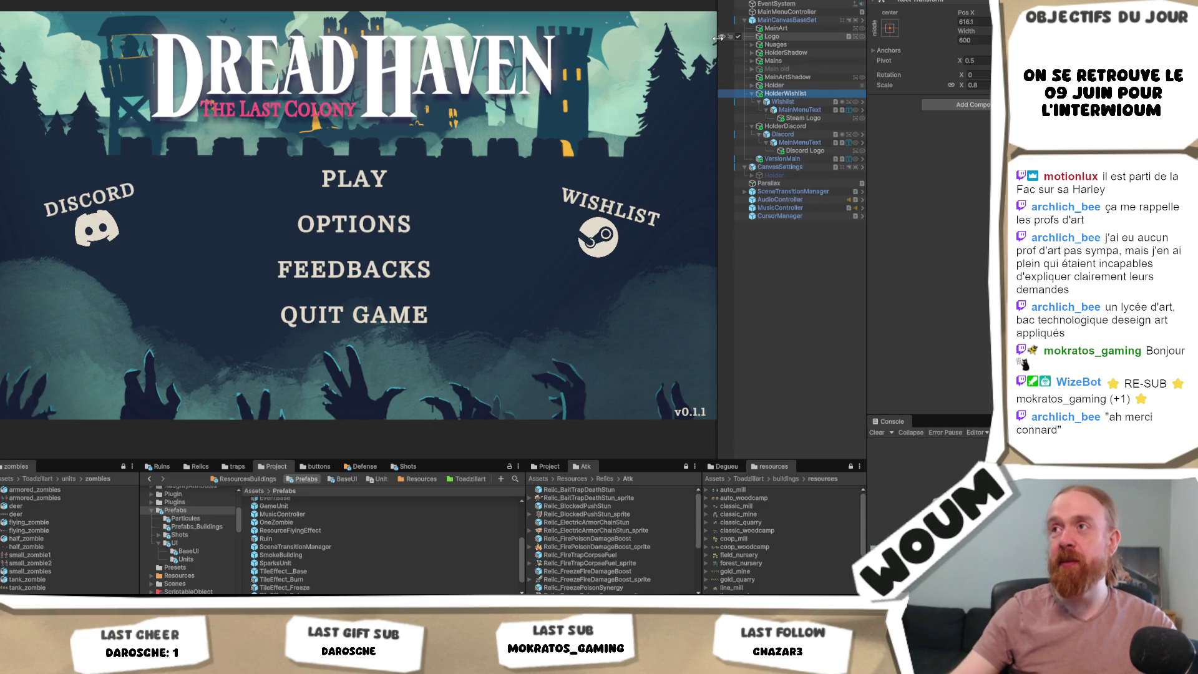
{"action": "left_click_drag", "start_coordinate": [719, 38], "coordinate": [657, 43]}
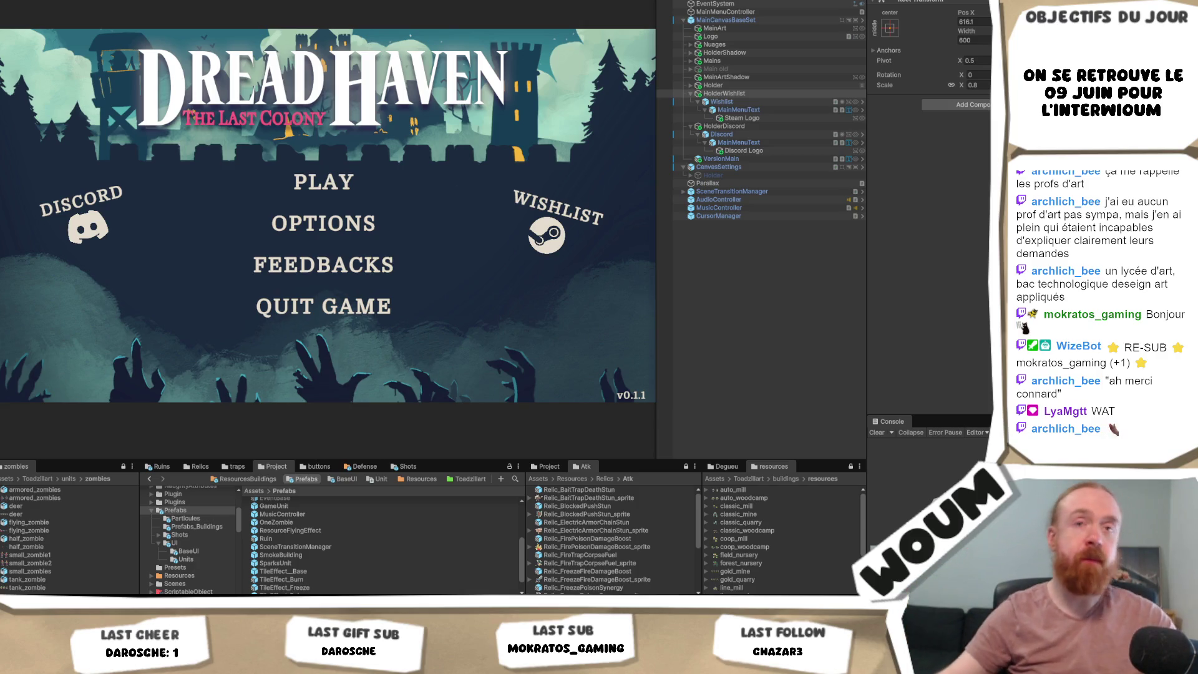
- Reselect HolderWishlist in the Hierarchy and open the File menu
{"action": "left_click", "coordinate": [723, 93]}
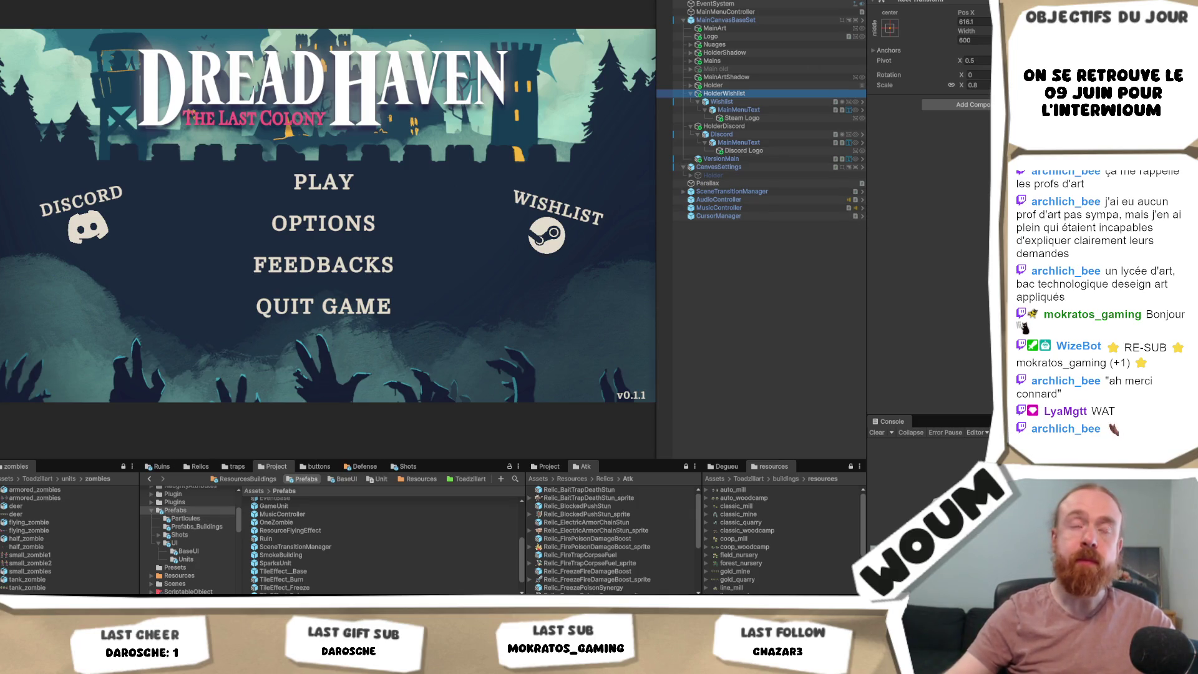
{"action": "left_click", "coordinate": [15, 0]}
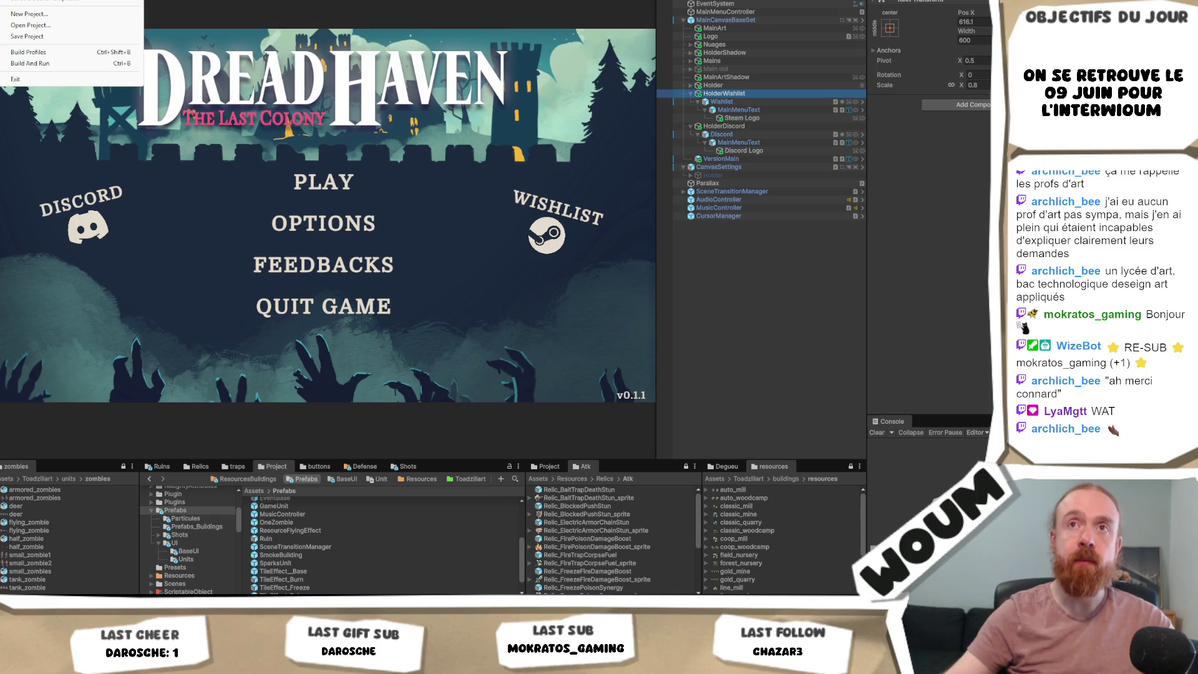
- Load the language selection scene, pick ENGLISH in the running game, and stop Play mode
{"action": "mouse_move", "coordinate": [68, 2]}
{"action": "left_click", "coordinate": [193, 5]}
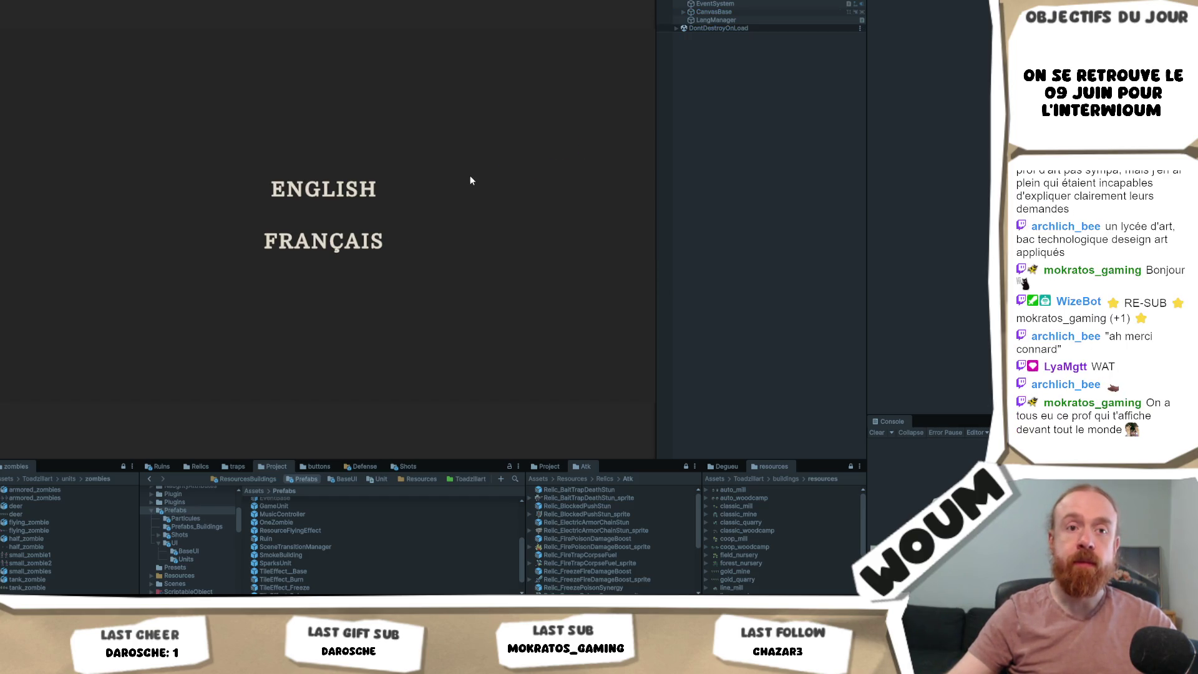
{"action": "left_click", "coordinate": [334, 189]}
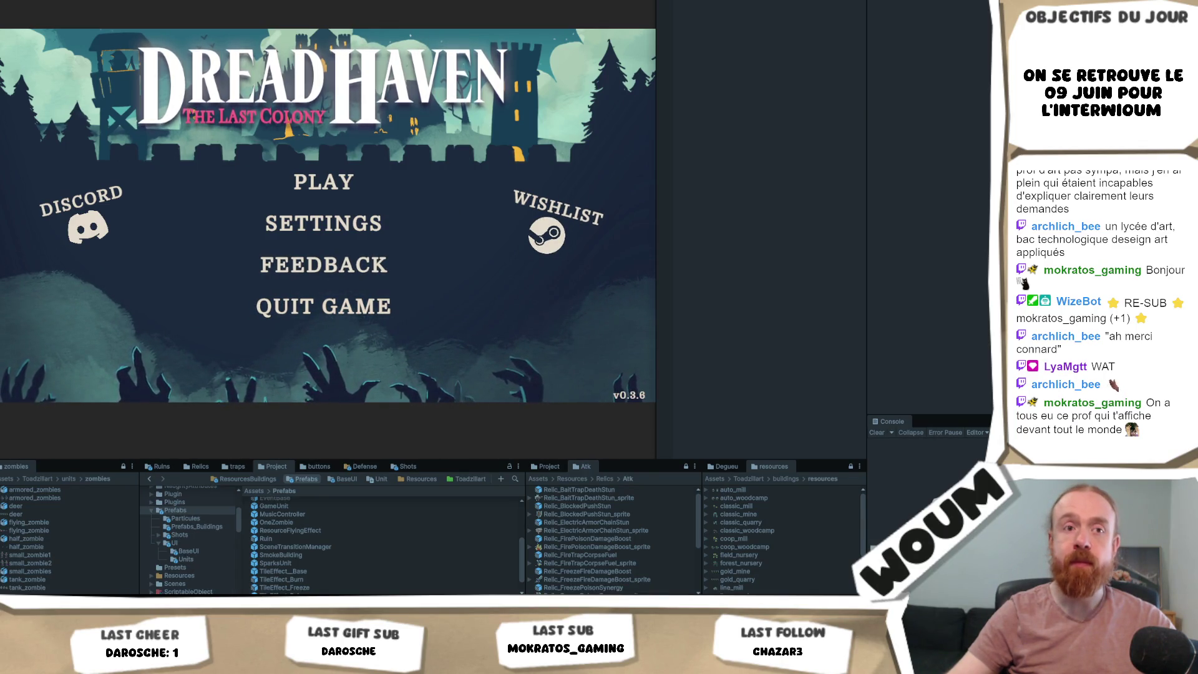
{"action": "key", "text": "ctrl+p"}
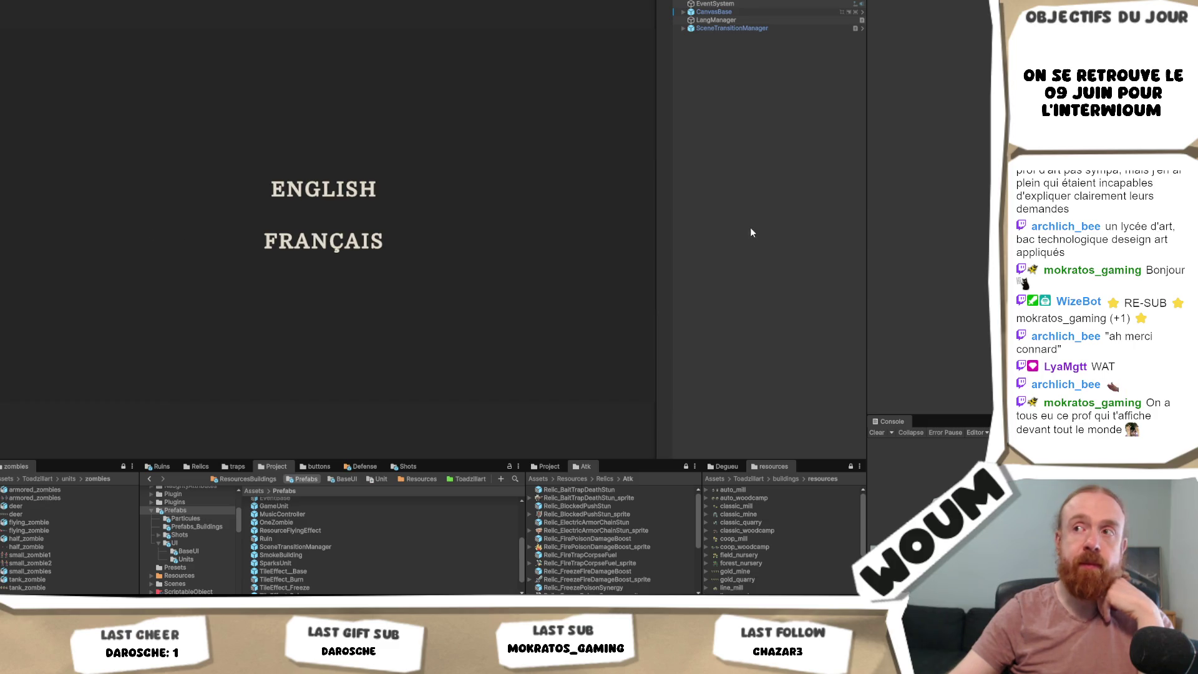
- Resize the Game view wider, narrower, then wider again, and expand SceneTransitionManager to show TransitionCanvas
{"action": "mouse_move", "coordinate": [655, 226]}
{"action": "left_mouse_down"}
{"action": "mouse_move", "coordinate": [769, 235]}
{"action": "mouse_move", "coordinate": [739, 232]}
{"action": "left_mouse_up"}
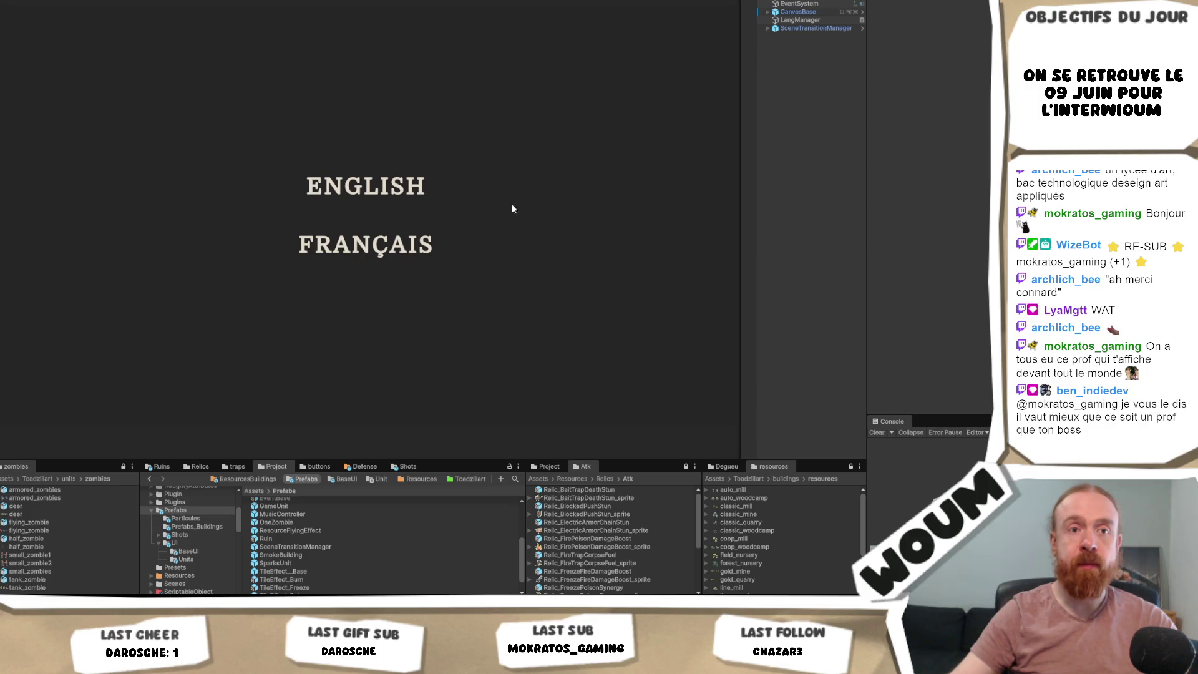
{"action": "left_click_drag", "start_coordinate": [742, 248], "coordinate": [675, 247]}
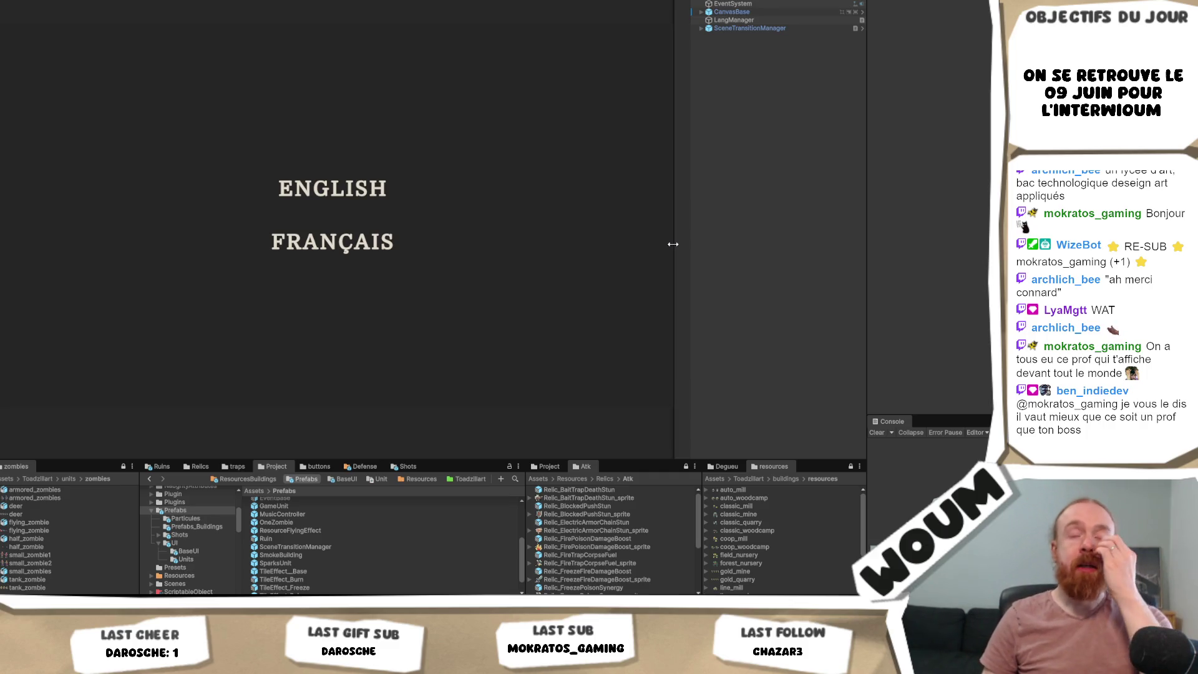
{"action": "mouse_move", "coordinate": [673, 244]}
{"action": "left_mouse_down"}
{"action": "mouse_move", "coordinate": [708, 233]}
{"action": "mouse_move", "coordinate": [655, 225]}
{"action": "mouse_move", "coordinate": [757, 219]}
{"action": "mouse_move", "coordinate": [709, 217]}
{"action": "left_mouse_up"}
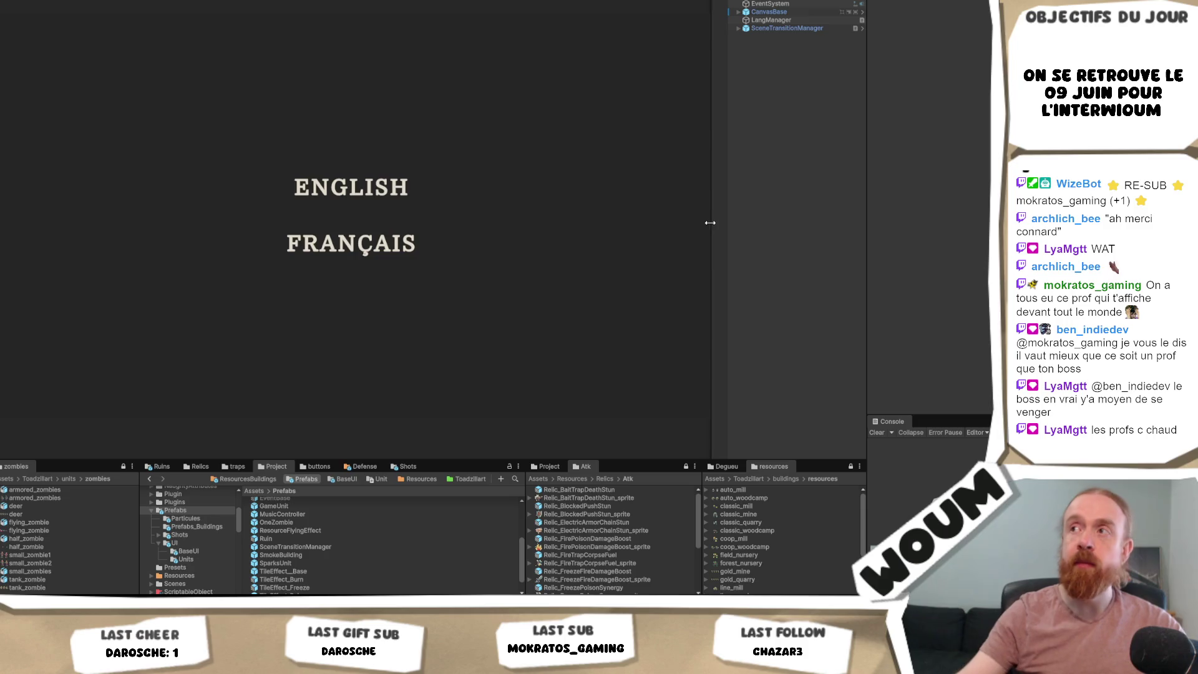
{"action": "left_click", "coordinate": [738, 29]}
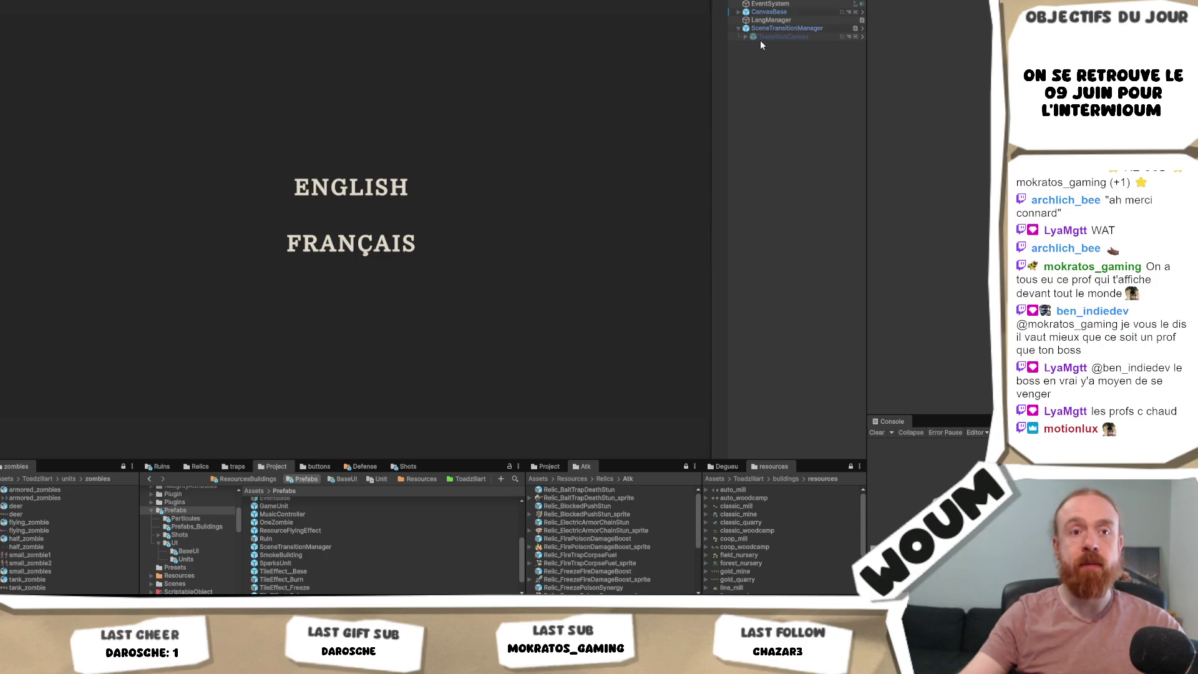